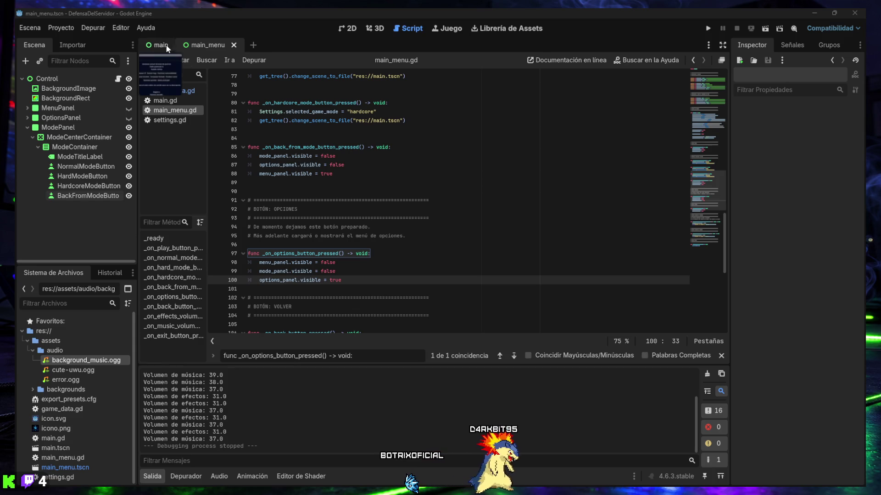
Open main.gd, collapse the output panel, and jump to get_threat_type_display_name at line 300.
left_click(165, 100)
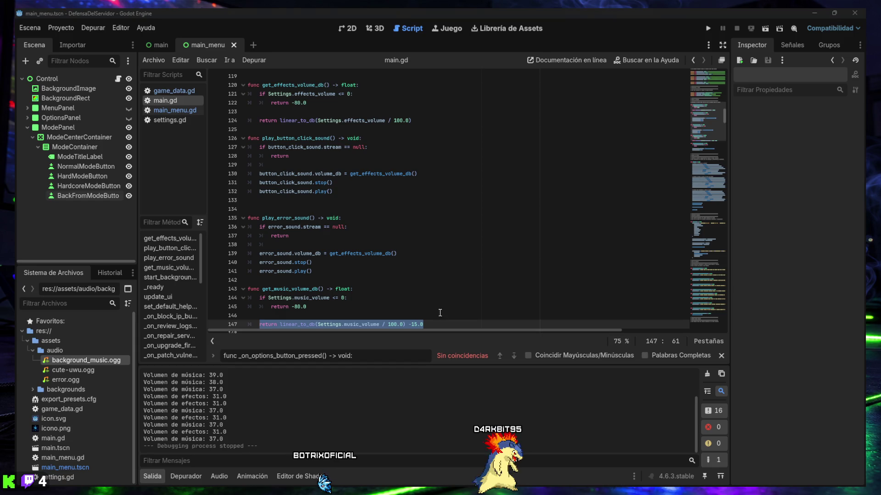
left_click(337, 299)
left_click(152, 477)
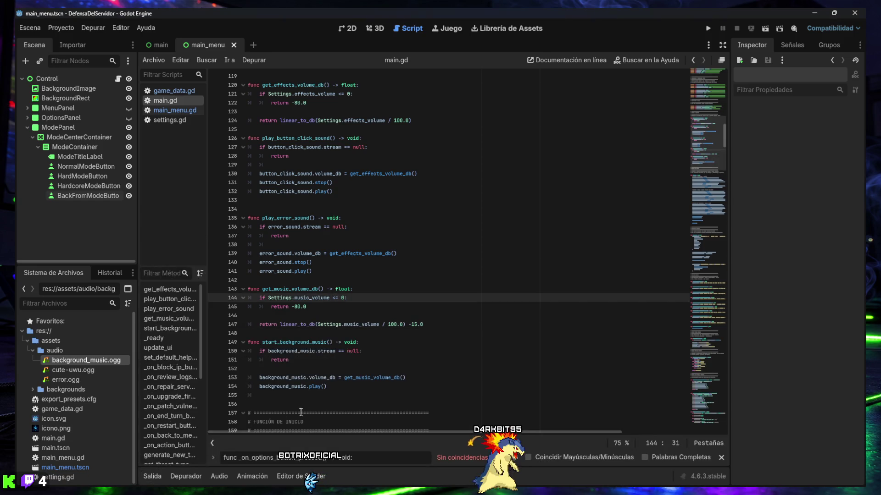
type("func get_threat_type_display_name() -> String:")
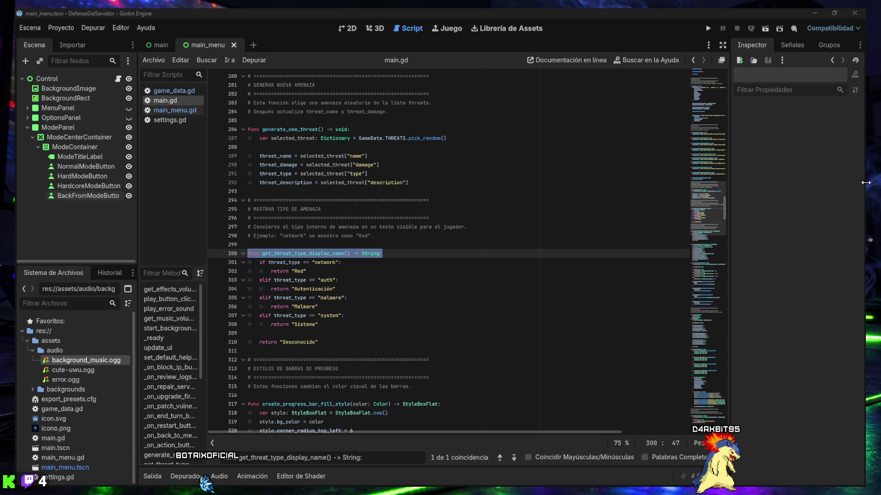
Below line 310, paste get_game_mode_display_name with its MOSTRAR MODO DE JUEGO header on unindented lines.
left_click(346, 340)
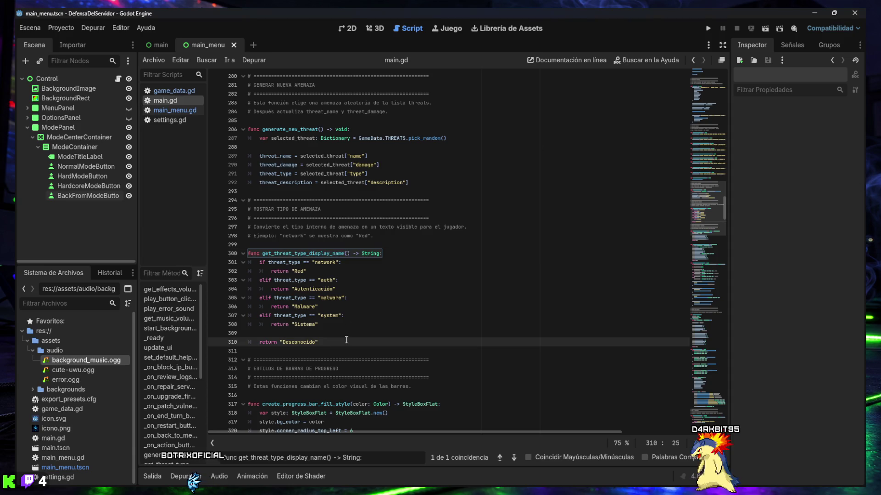
key("Return")
key("Return")
key("Return")
key("BackSpace")
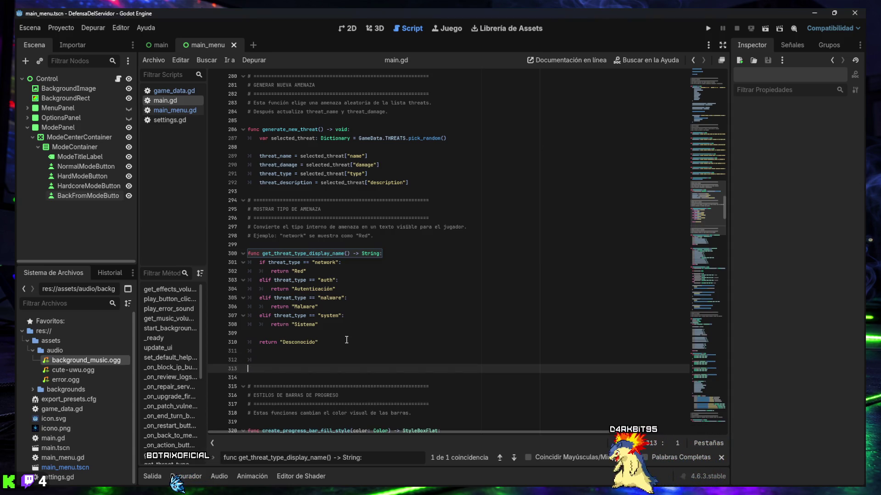
key("Up")
key("BackSpace")
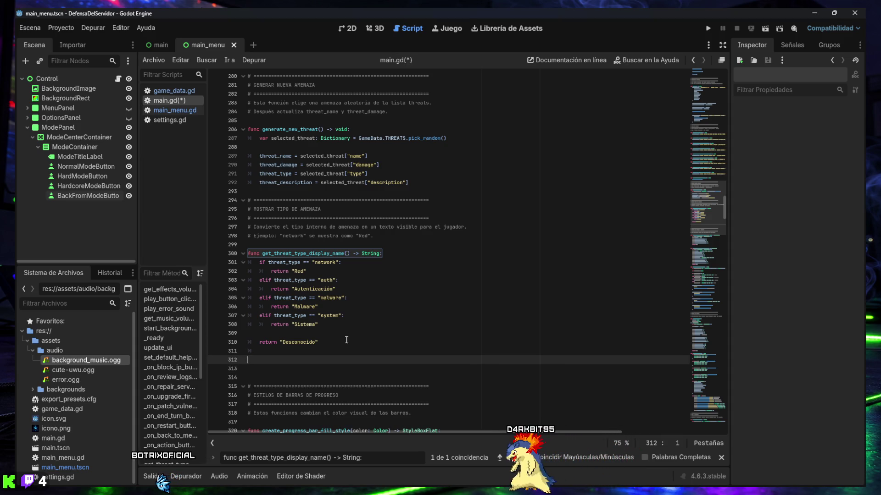
key("Up")
key("BackSpace")
key("Down")
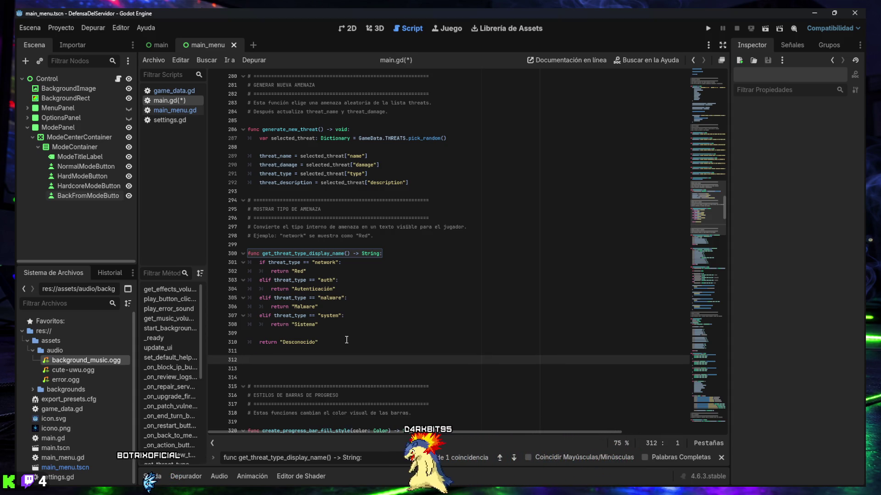
key("ctrl+v")
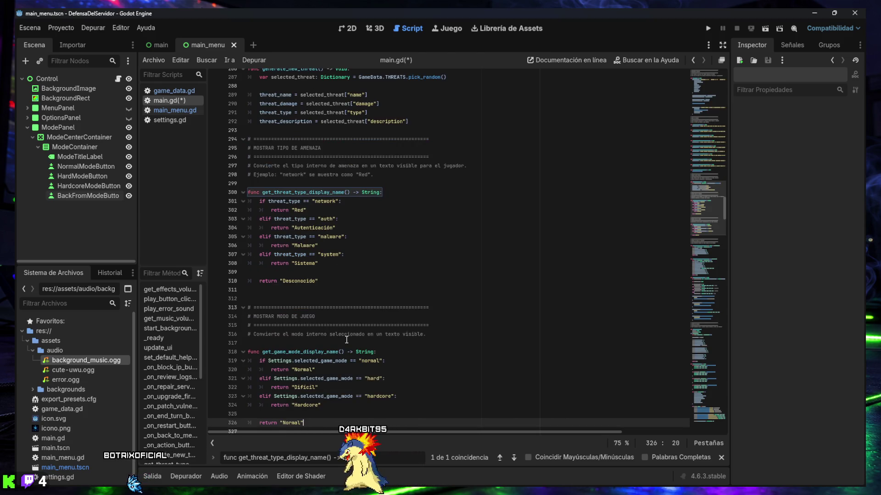
scroll(353, 319, "down", 1)
scroll(352, 316, "down", 1)
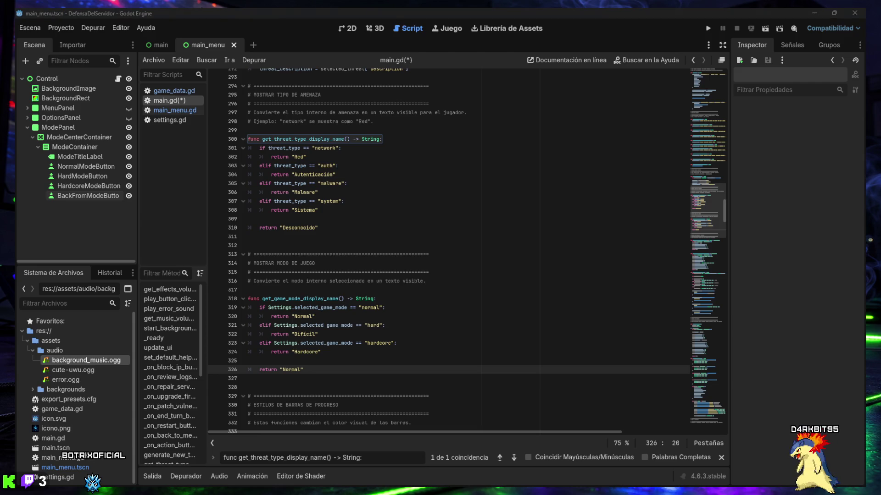
Replace the stats_label assignment with the 'Modo: %s' version and indent its argument lines.
type("stats_label.text = \"Seguridad: %d / %d    Energía: %d / %d    Firewall: Nivel %d    Turno: %d / %d    Reparaciones: %d / %d\" % [")
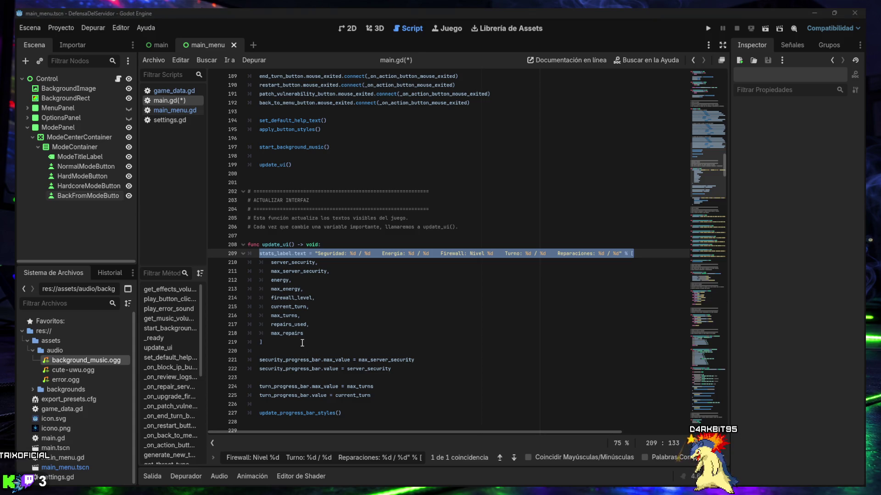
mouse_move(305, 346)
left_mouse_down()
mouse_move(257, 305)
mouse_move(260, 254)
left_mouse_up()
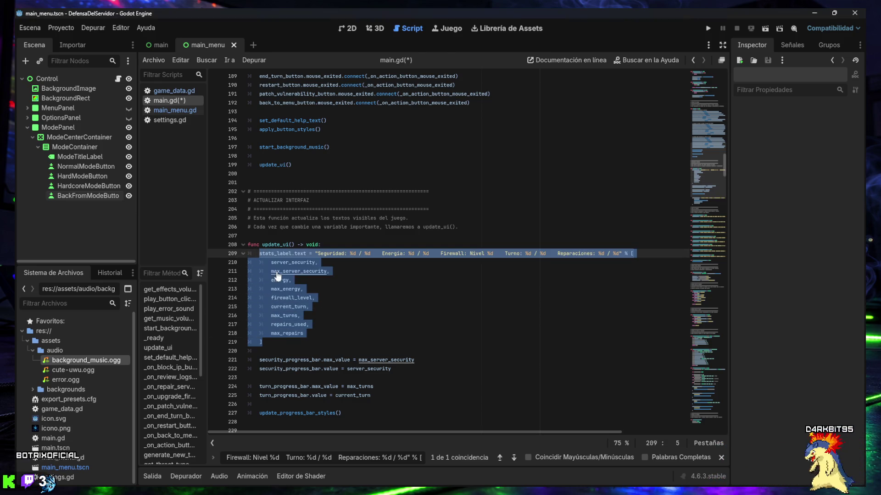
type("stats_label.text = \"Modo: %s    Seguridad: %d / %d    Energía: %d / %d    Firewall: Nivel %d    Turno: %d / %d    Reparaciones: %d / %d\" % [ \tget_game_mode_display_name(), \tserver_security, \tmax_server_security, \tenergy, \tmax_energy, \tfirewall_level, \tcurrent_turn, \tmax_turns, \trepairs_used, \tmax_repairs ]")
mouse_move(298, 351)
left_mouse_down()
mouse_move(269, 306)
mouse_move(262, 265)
left_mouse_up()
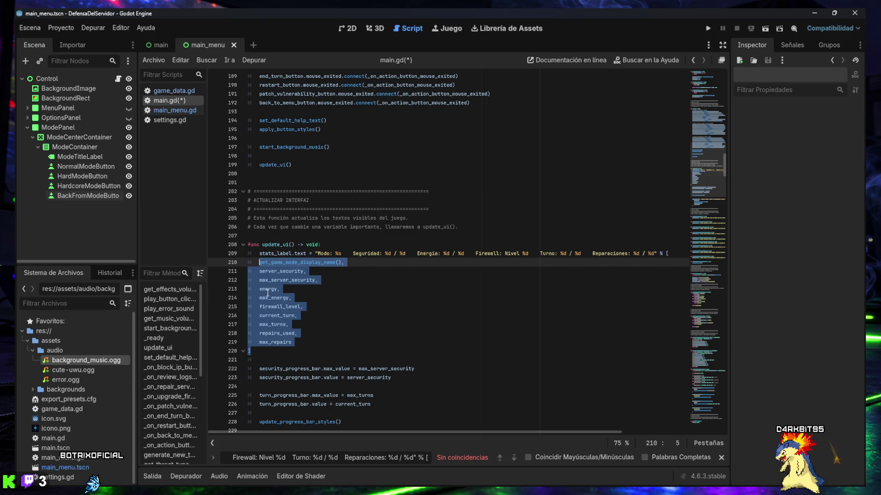
key("Tab")
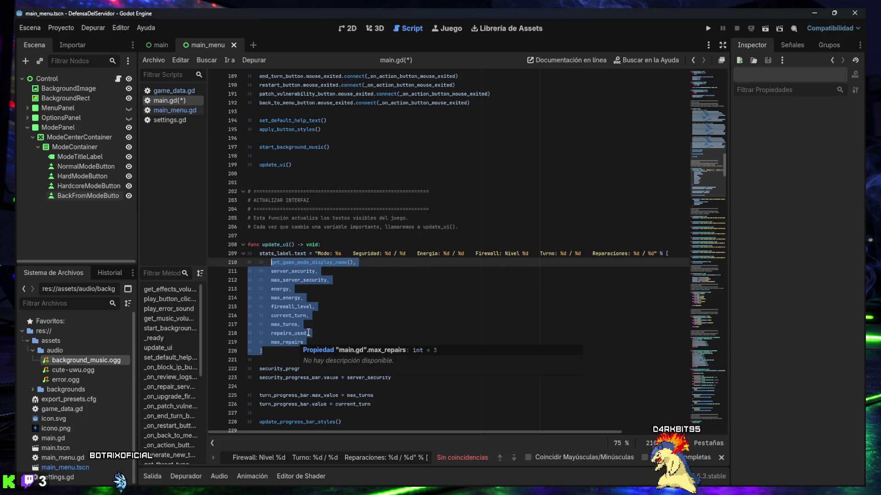
Save main.gd and run the game to test the change.
left_click(338, 285)
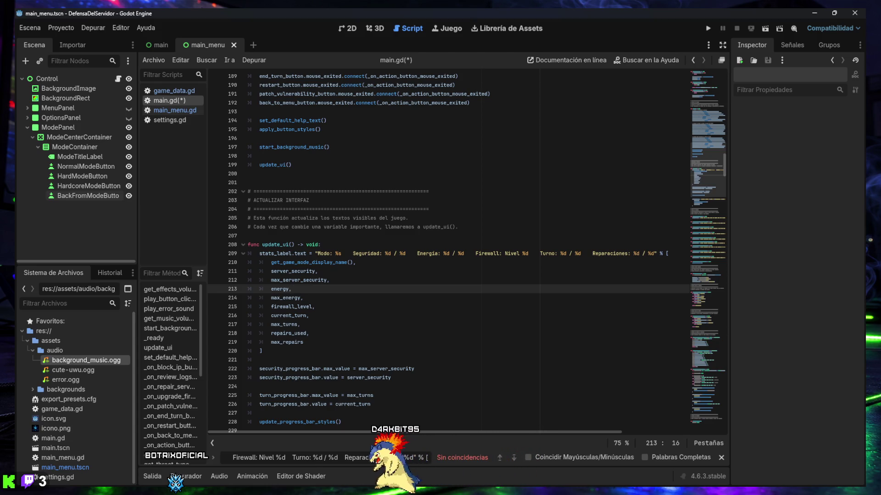
left_click(343, 307)
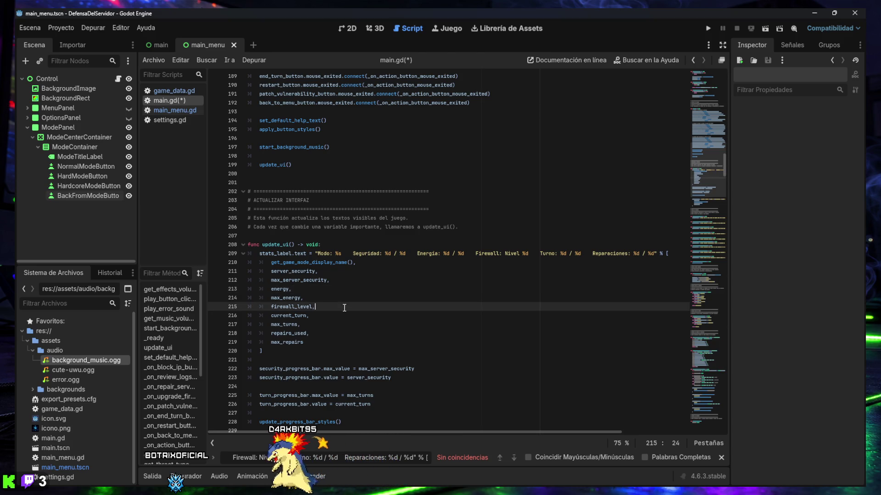
key("ctrl+s")
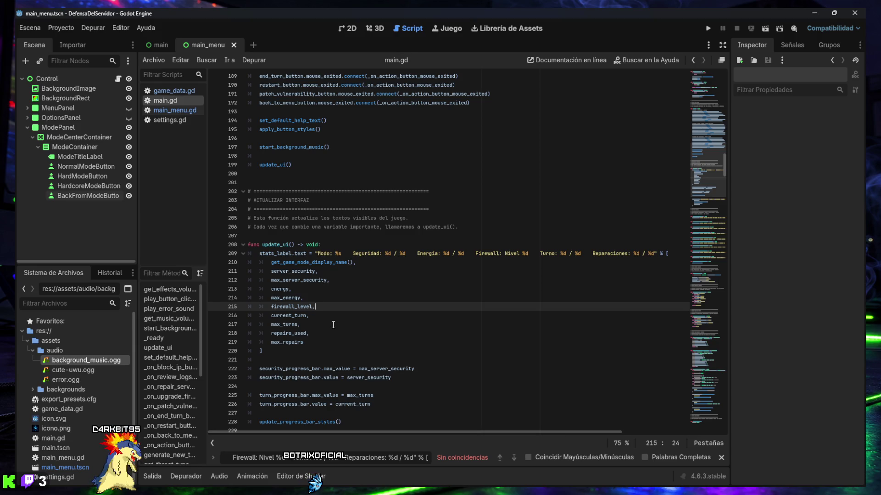
left_click(707, 28)
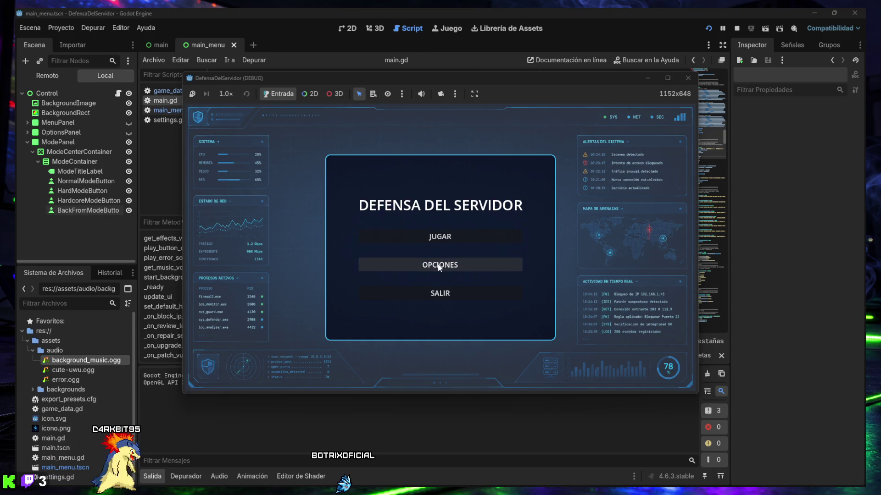
Lower the game's music to about 32% and effects to about 31%, then start a Normal game.
left_click(415, 266)
left_click(412, 276)
left_click(411, 240)
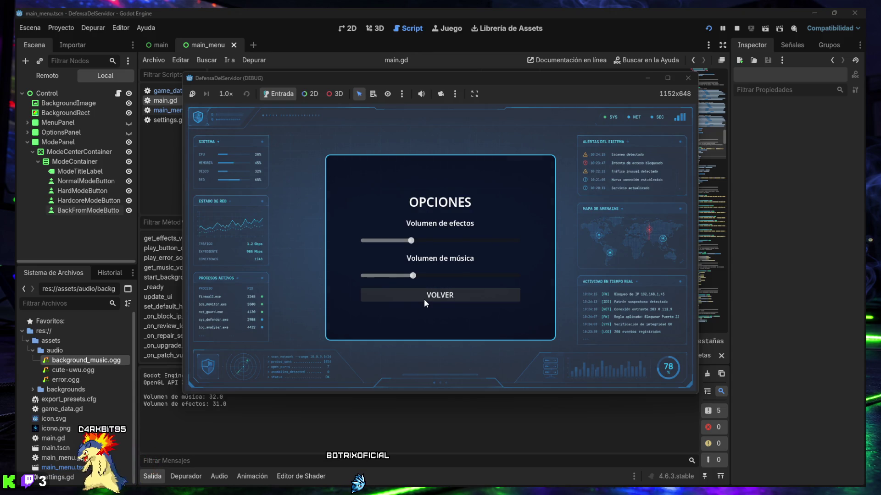
left_click(423, 295)
left_click(420, 238)
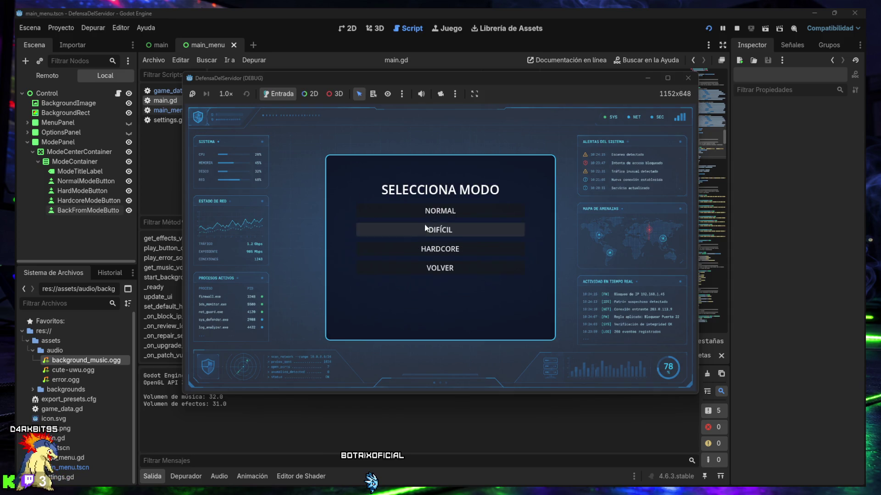
left_click(437, 213)
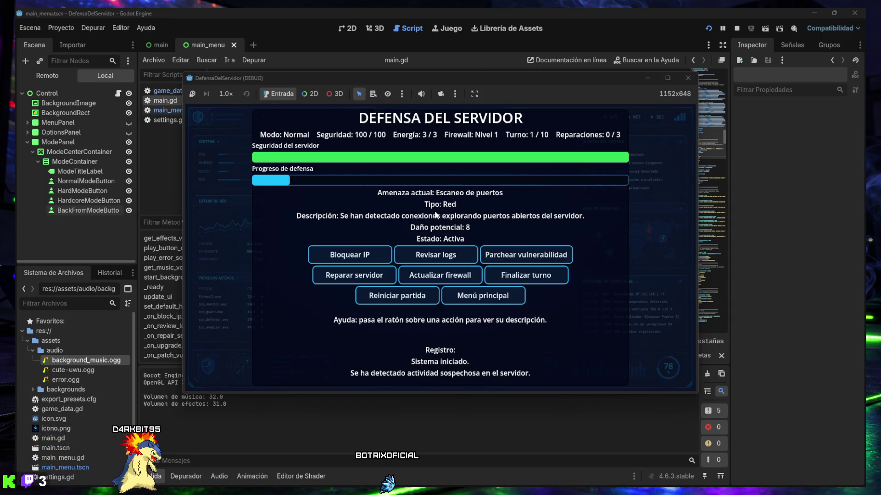
Try a Difícil game and a Hardcore game, then quit back to the editor.
left_click(459, 296)
left_click(440, 236)
left_click(436, 232)
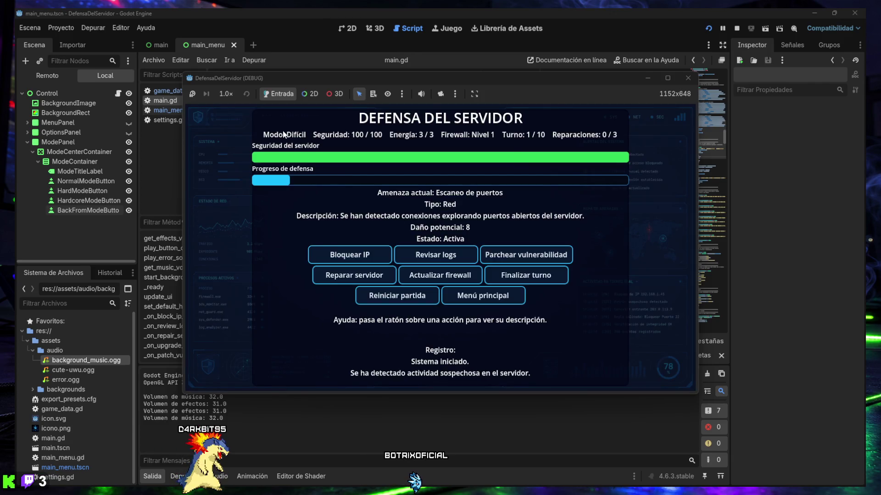
left_click(473, 296)
left_click(433, 236)
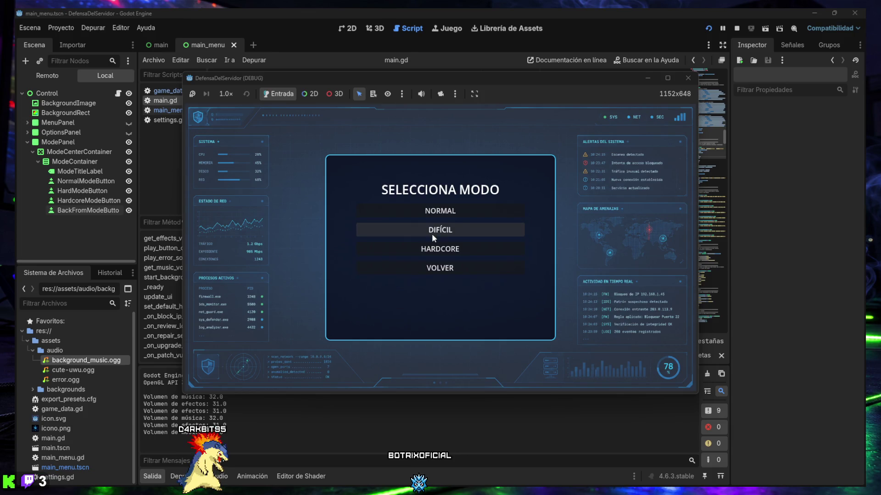
left_click(434, 250)
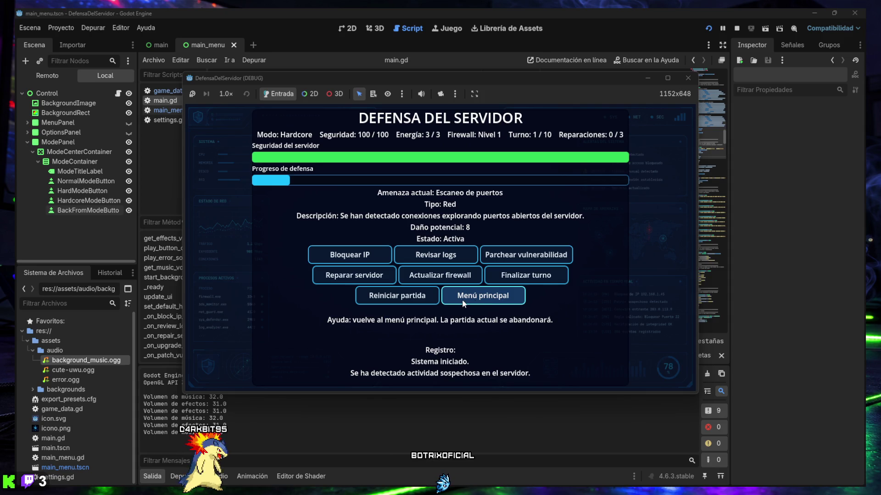
left_click(461, 299)
left_click(461, 299)
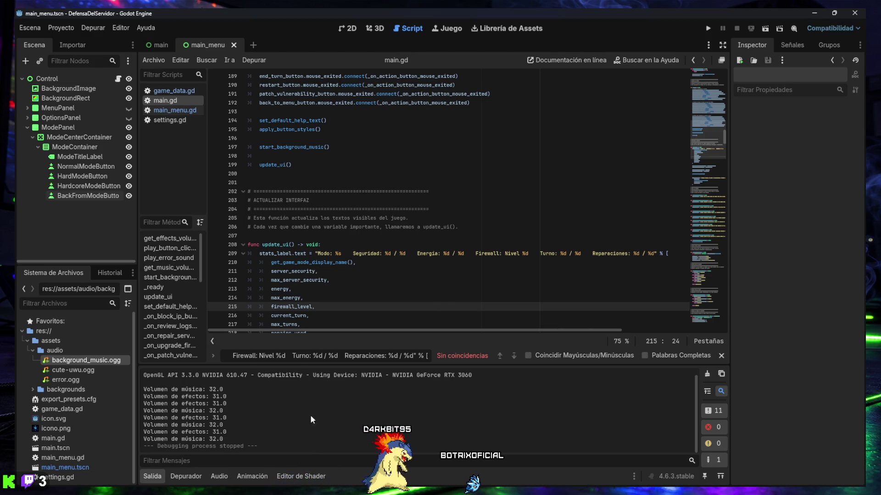
Collapse the output panel, close the find bar, and search for 'var current_turn: int = 1'.
left_click(152, 476)
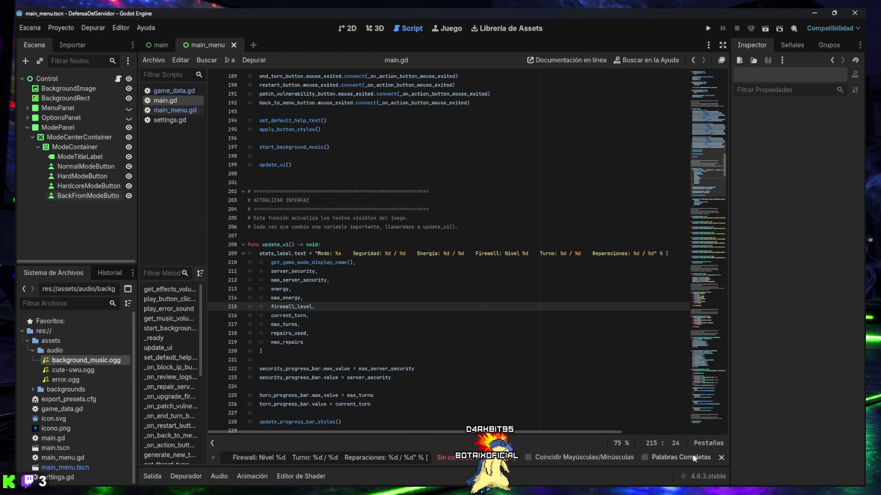
left_click(720, 457)
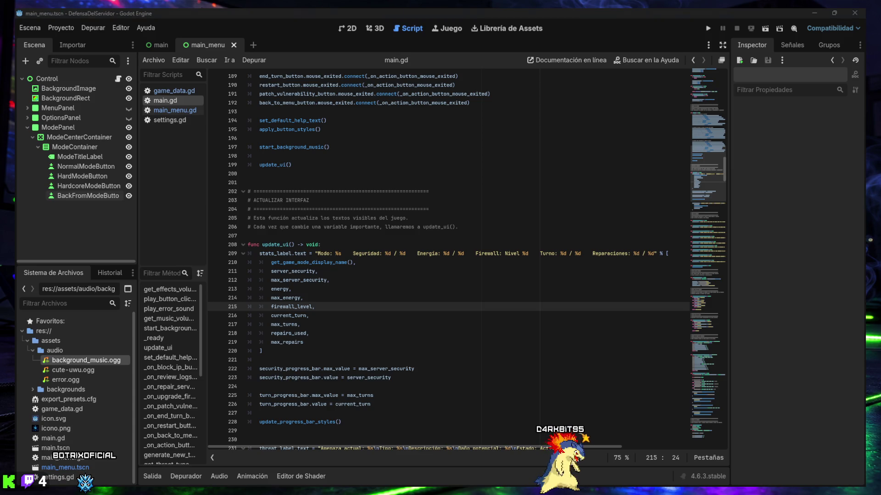
left_click(395, 360)
key("ctrl+f")
key("ctrl+v")
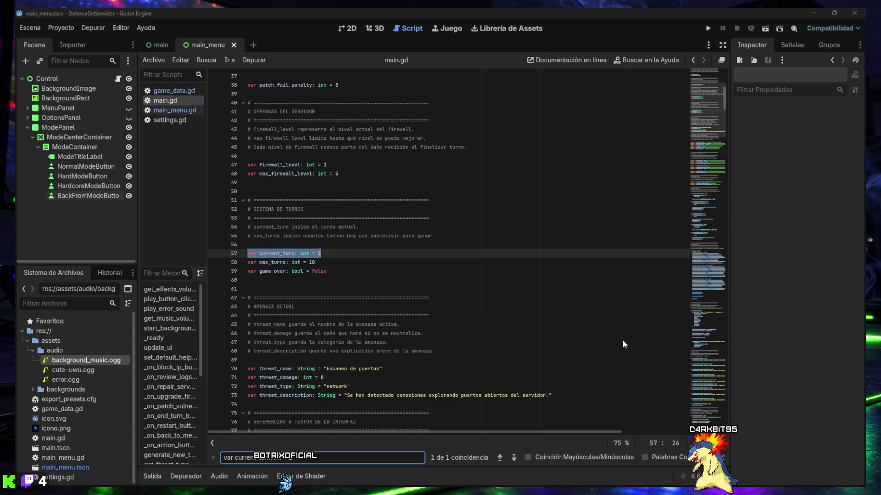
Below line 59, paste the available_secondary_objectives list and an empty active_secondary_objectives array.
left_click(343, 284)
key("Return")
key("Return")
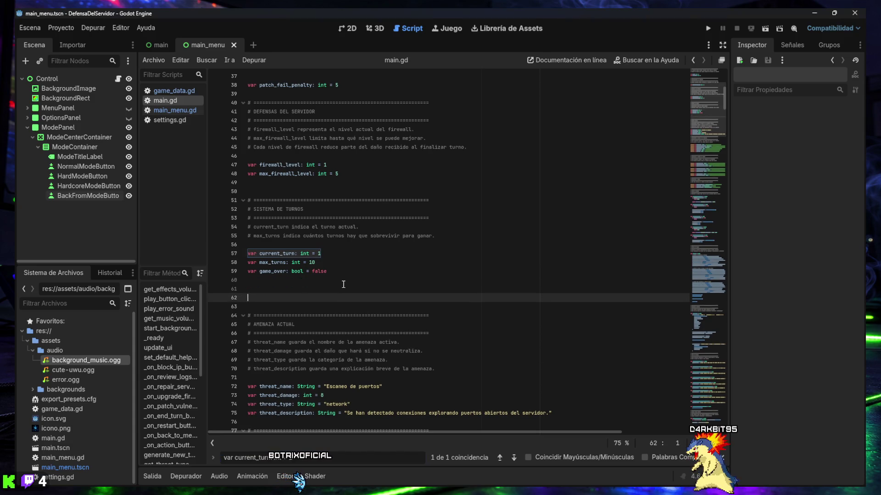
key("ctrl+v")
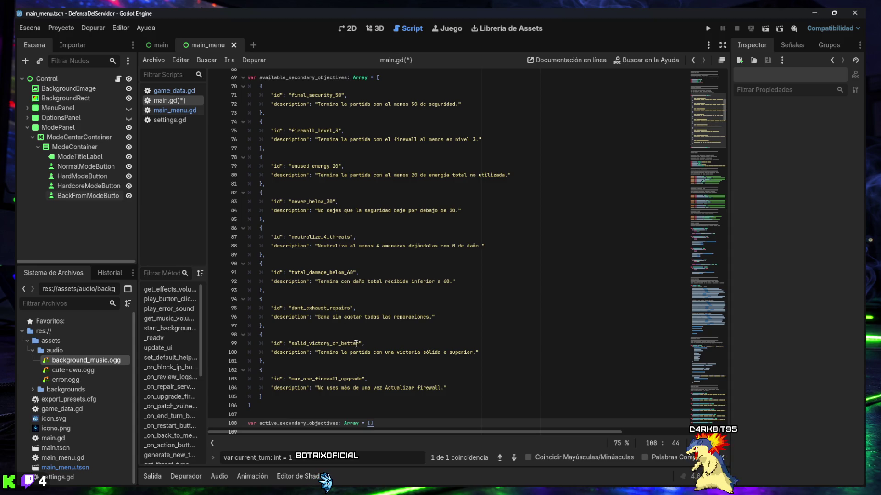
scroll(355, 342, "up", 3)
scroll(359, 341, "down", 6)
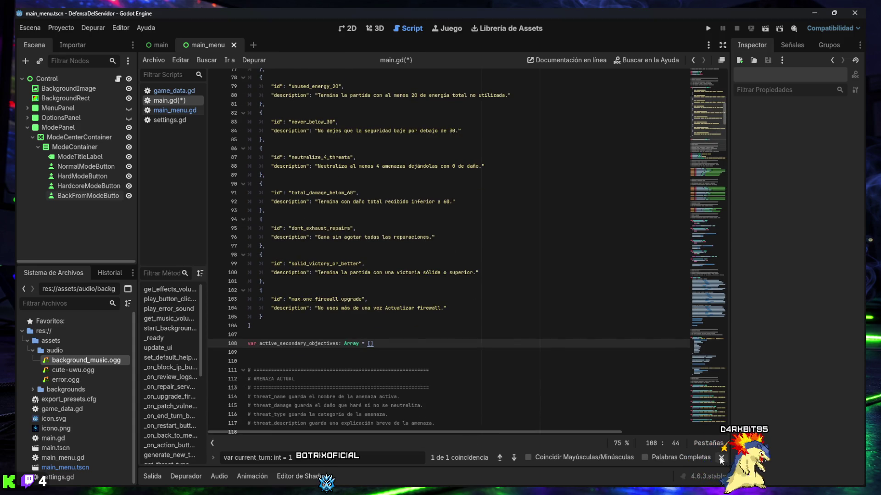
key("Escape")
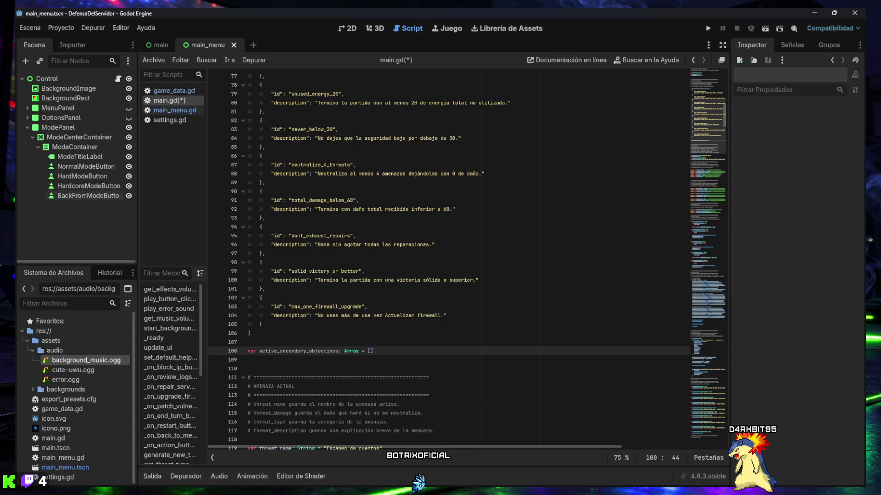
left_click(419, 324)
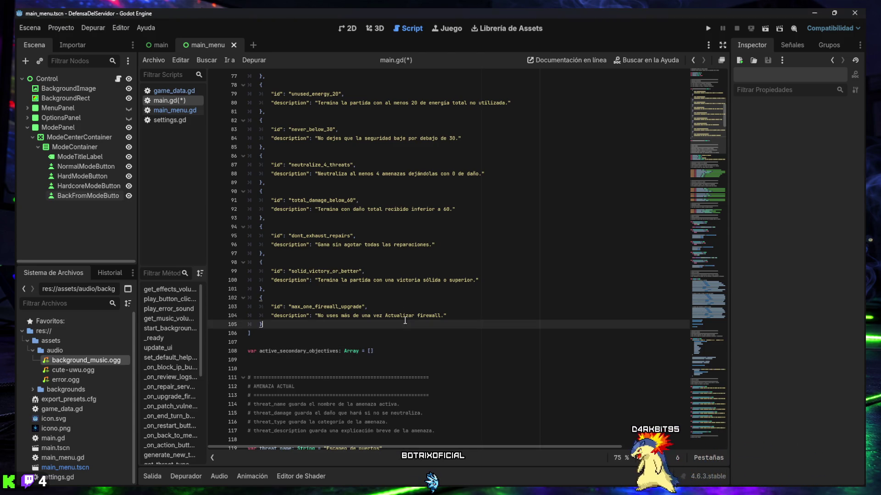
After get_game_mode_display_name, insert get_secondary_objective_count returning 0, 1 or 3 for normal, hard, hardcore.
key("ctrl+f")
key("Return")
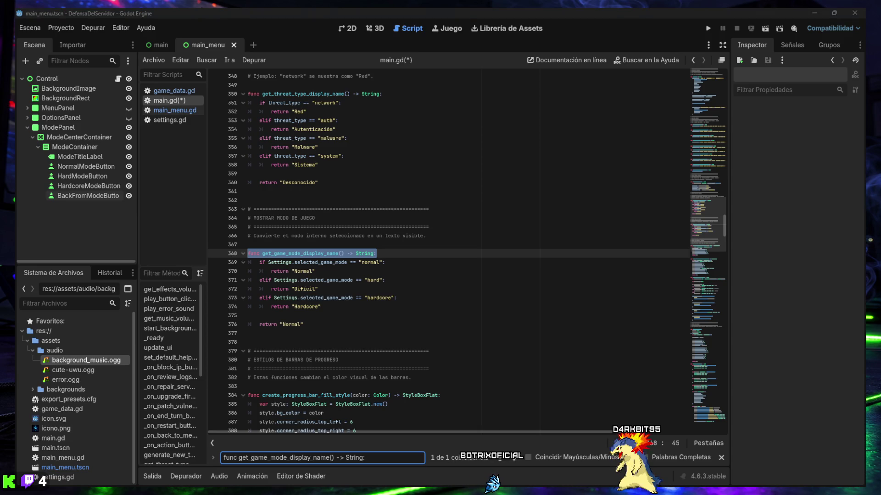
left_click(320, 331)
key("Return")
key("Return")
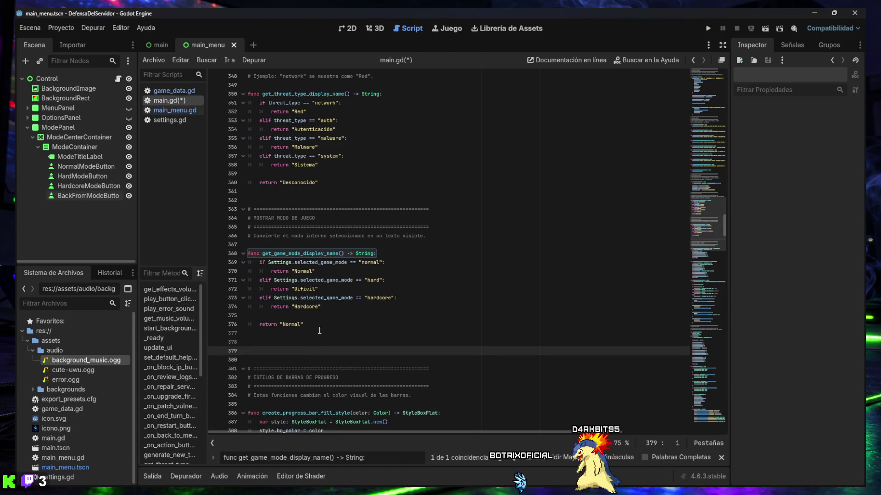
key("ctrl+v")
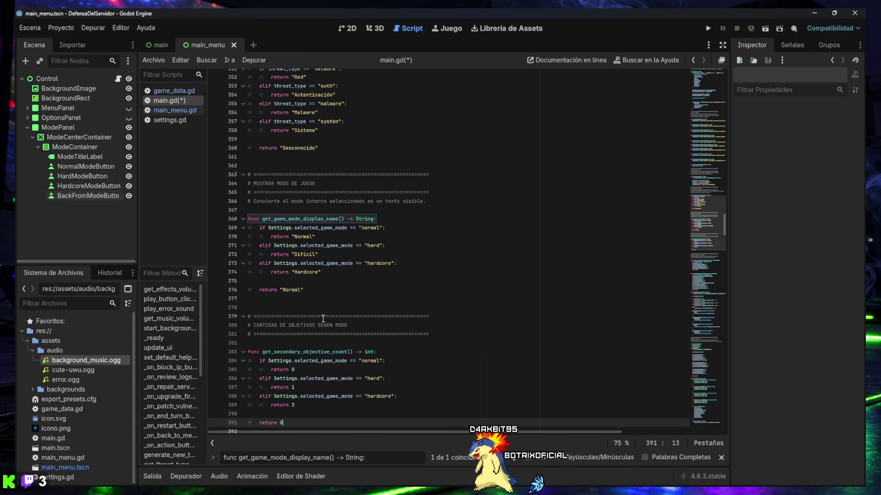
scroll(334, 302, "down", 2)
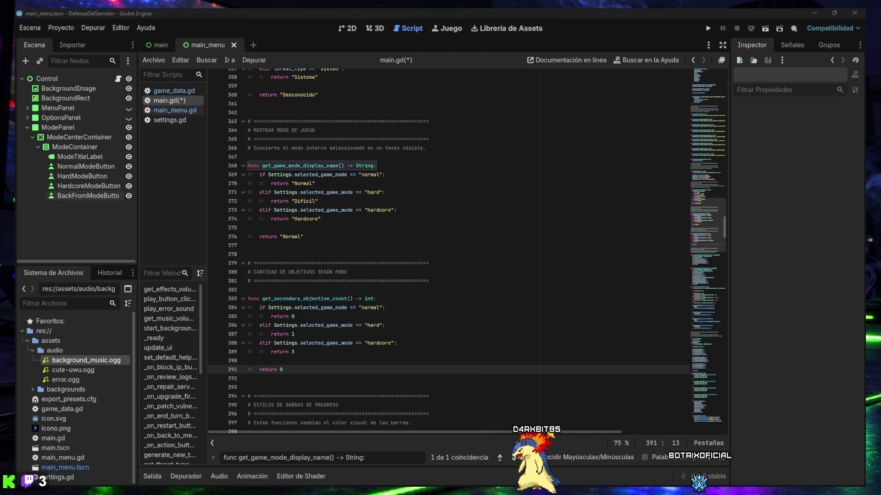
Add the generate_secondary_objectives function below get_secondary_objective_count.
left_click(305, 377)
key("Return")
key("Return")
key("Return")
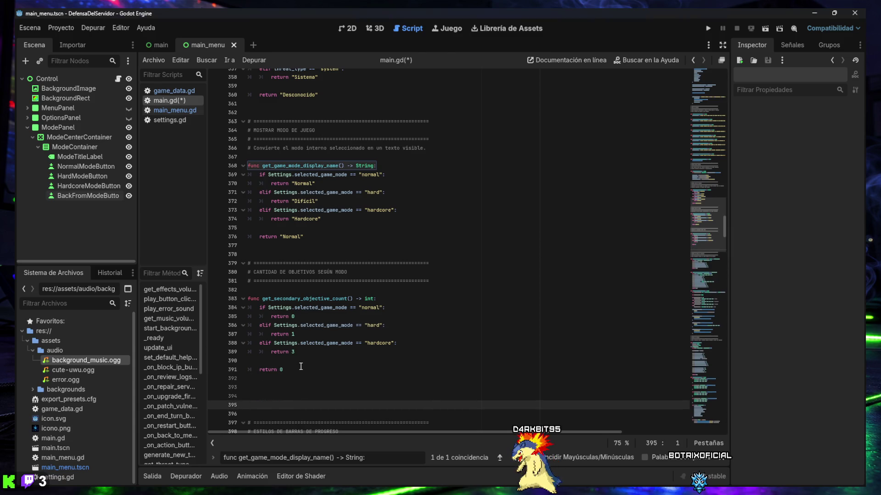
key("Up")
type("# ============================================================ # GENERAR OBJETIVOS SECUNDARIOS # ============================================================ # Elige objetivos secundarios aleatorios según el modo de juego.  func generate_secondary_objectives() -> void: \tactive_secondary_objectives.clear()  \tvar objective_count: int = get_secondary_objective_count()  \tif objective_count <= 0: \t\treturn  \tvar objectives_pool: Array = available_secondary_objectives.duplicate()  \tfor i in range(objective_count): \t\tif objectives_pool.is_empty(): \t\t\treturn  \t\tvar selected_objective: Dictionary = objectives_pool.pick_random() \t\tactive_secondary_objectives.append(selected_objective) \t\tobjectives_pool.erase(selected_objective)")
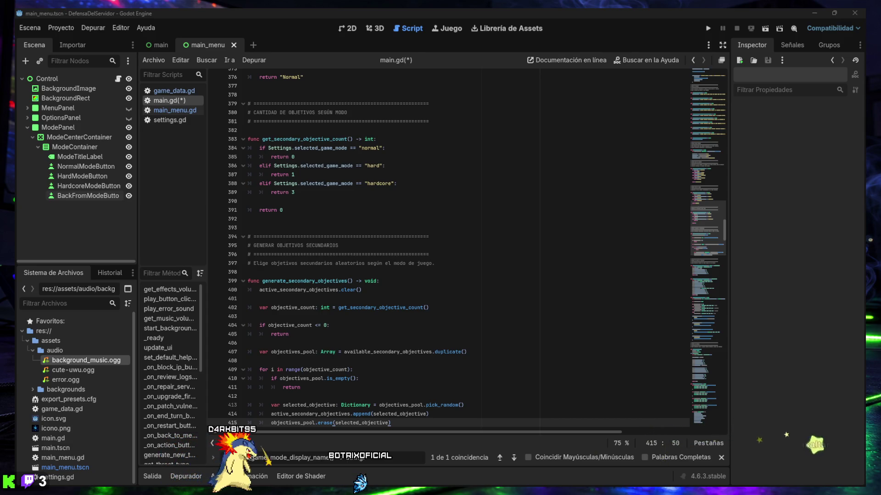
scroll(577, 345, "down", 3)
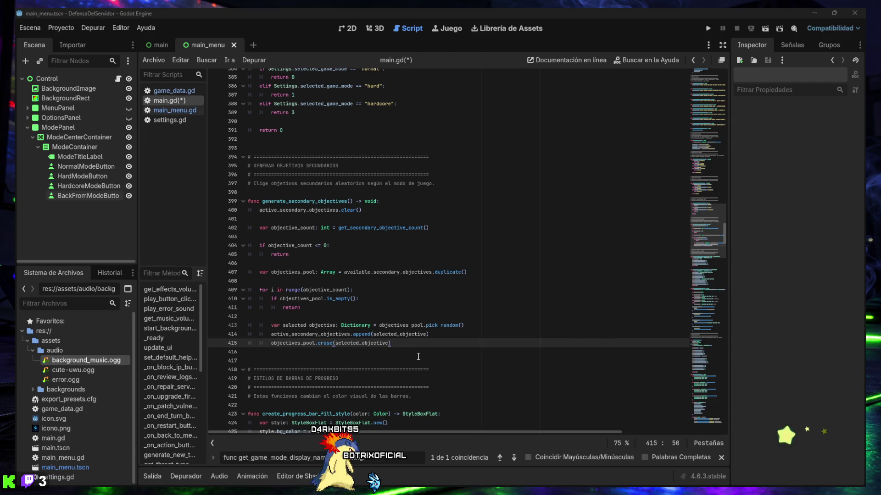
Add get_secondary_objectives_text after it and switch back to the main scene.
left_click(419, 353)
key("Return")
key("Return")
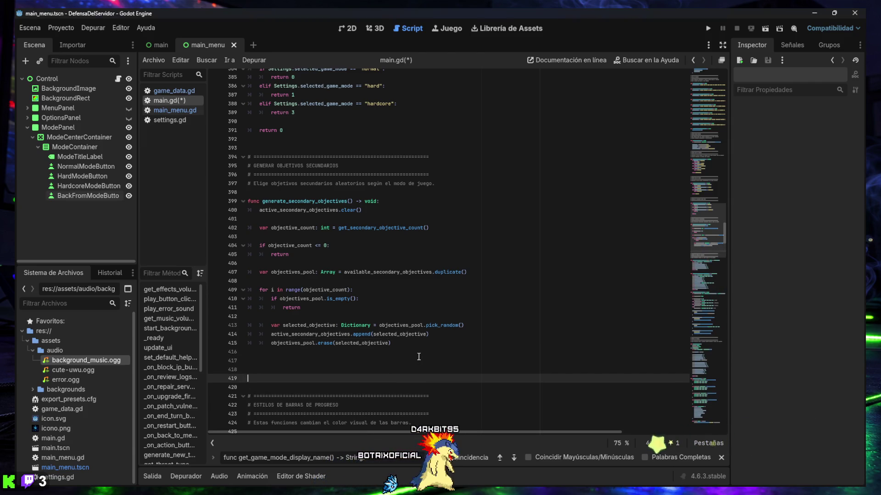
type("# ============================================================ # TEXTO DE OBJETIVOS SECUNDARIOS # ============================================================  func get_secondary_objectives_text() -> String: \tif active_secondary_objectives.is_empty(): \t\treturn \"Objetivos secundarios: ninguno.\"  \tvar objectives_text: String = \"Objetivos secundarios:\"  \tfor objective in active_secondary_objectives: \t\tobjectives_text += \"\\n- \" + objective[\"description\"]  \treturn objectives_text")
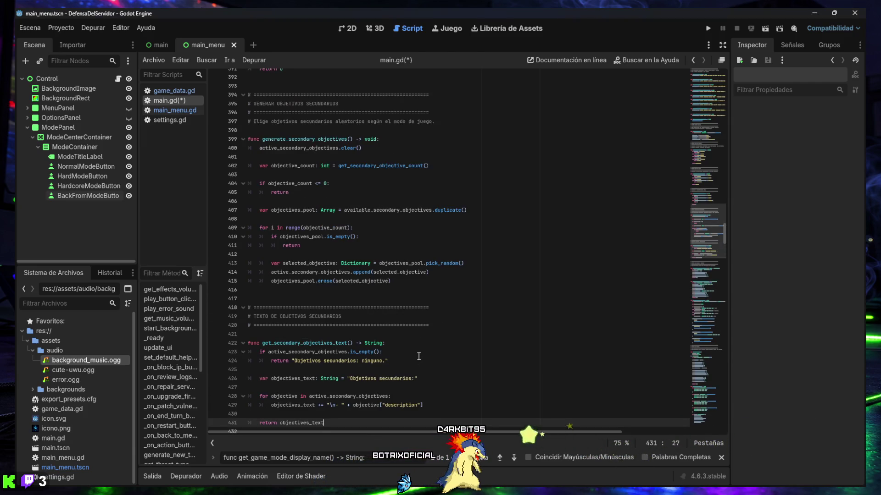
scroll(411, 342, "down", 1)
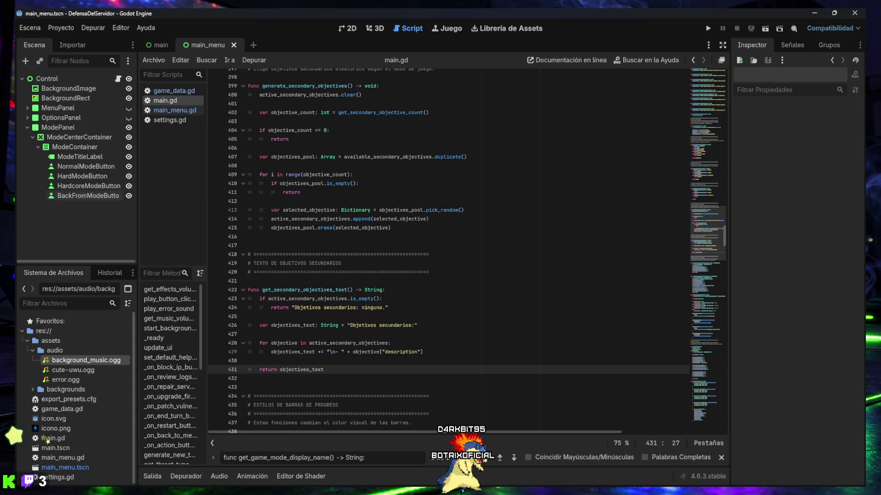
left_click(170, 44)
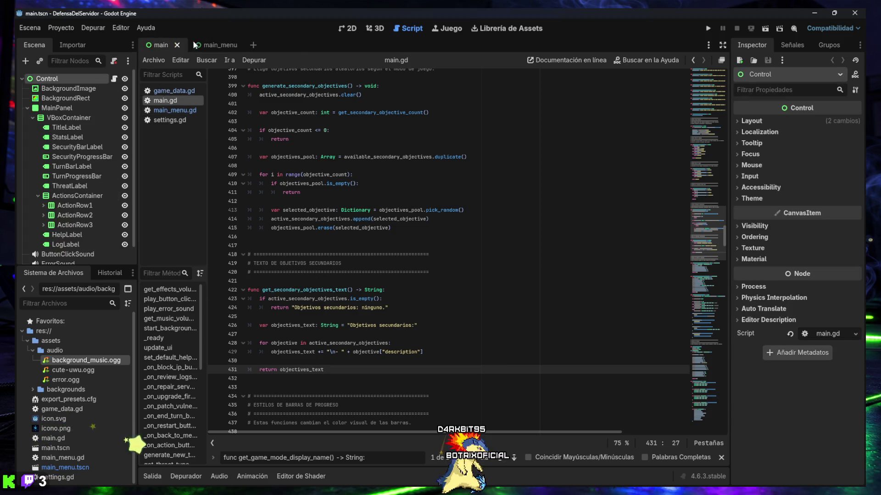
Show the main scene in 2D, enlarge the Scene dock, and select MainPanel then VBoxContainer.
left_click(350, 28)
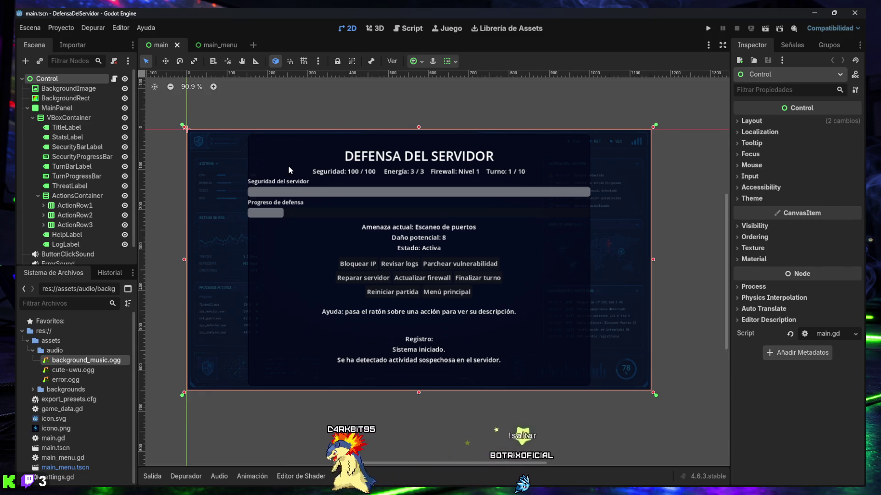
left_click_drag(80, 268, 84, 304)
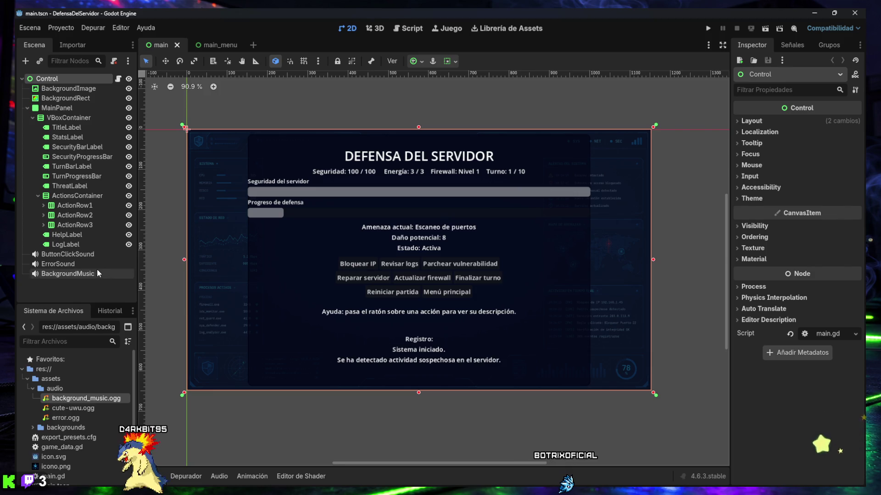
left_click(57, 108)
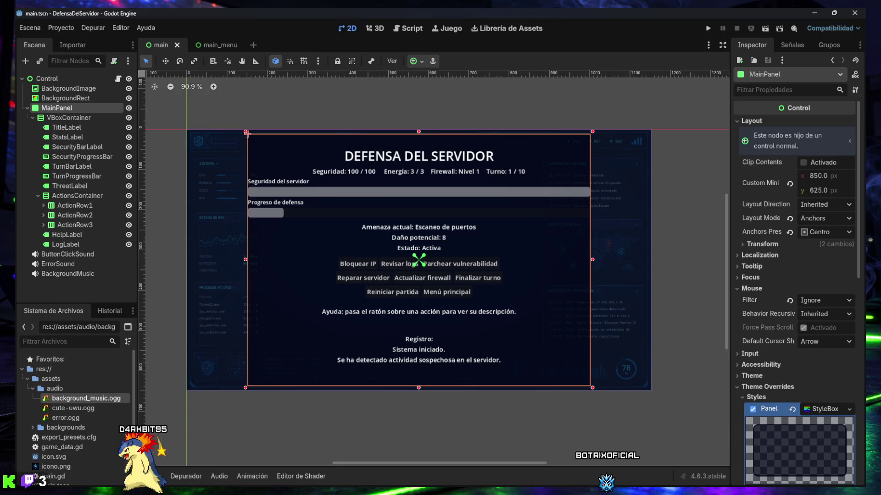
left_click(54, 118)
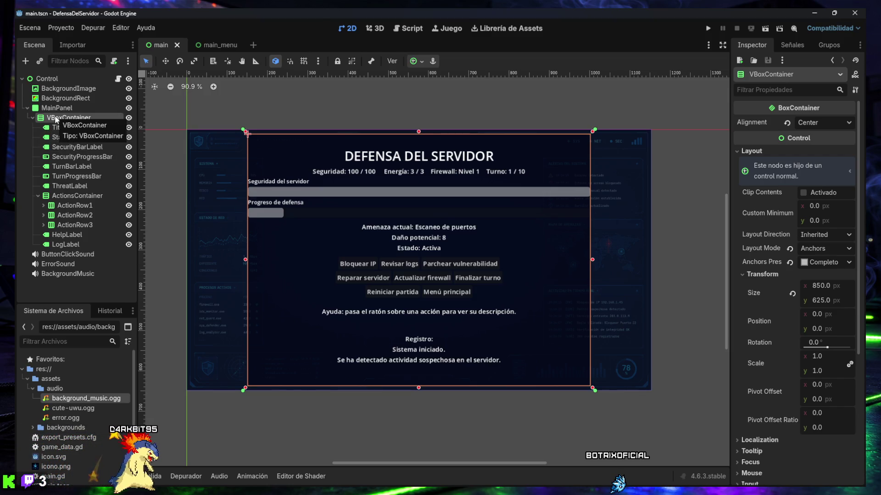
Create a Label child of VBoxContainer after LogLabel and name it ObjectivesLabel.
left_click(25, 61)
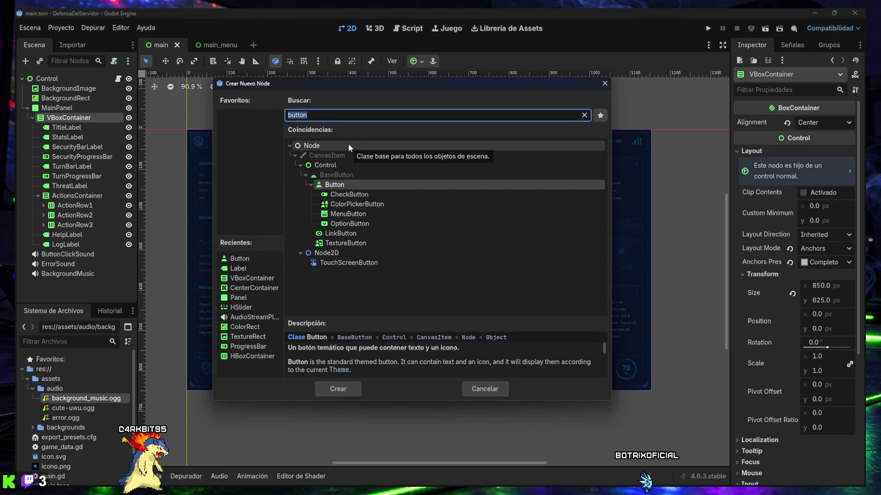
type("Label")
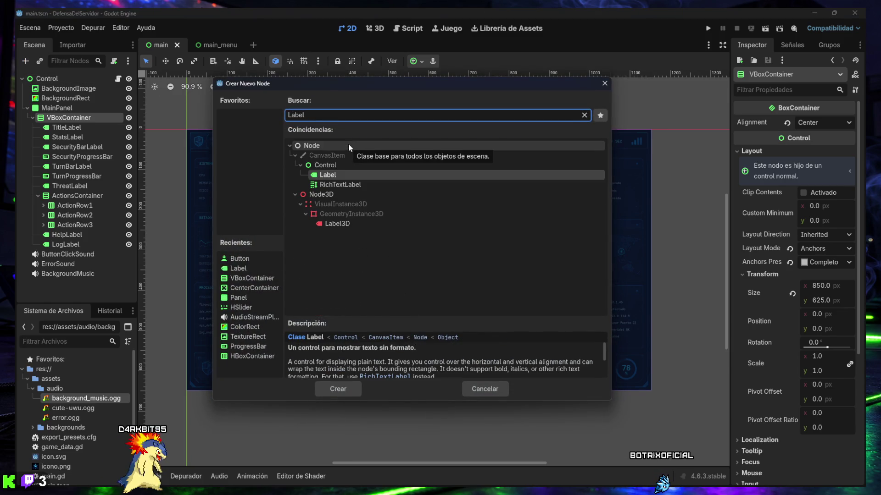
key("Return")
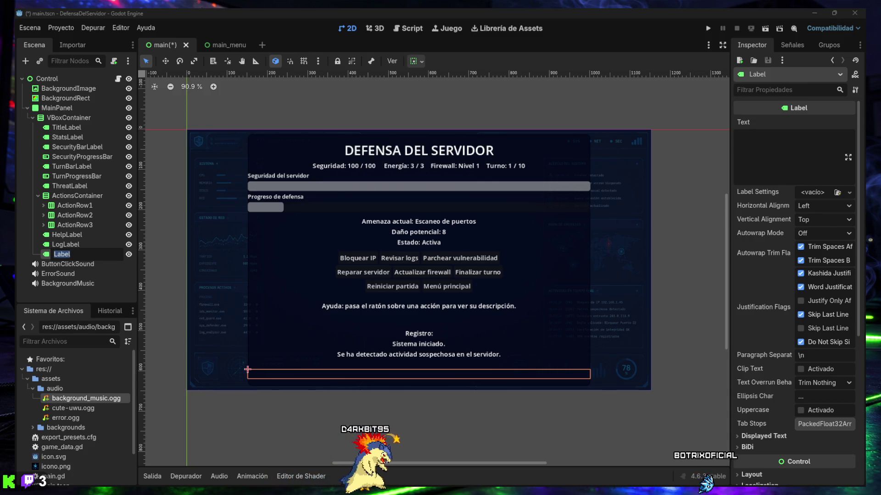
type("Object")
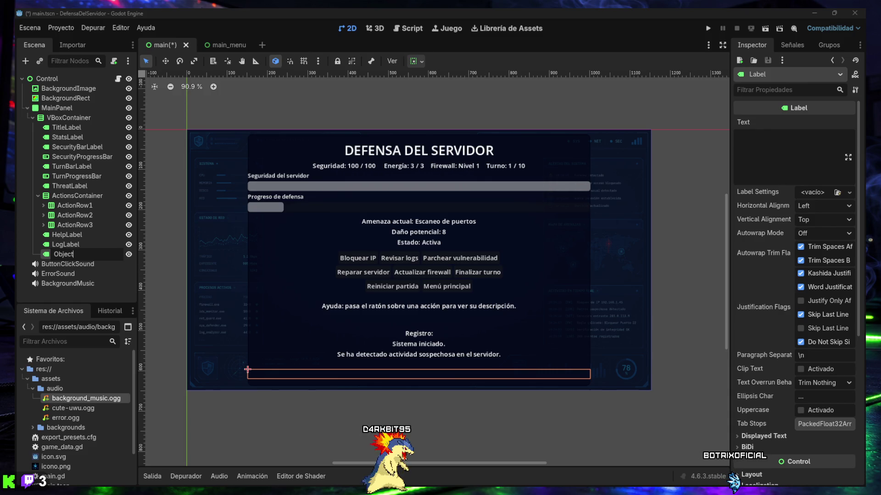
type("ivesLabel")
key("Return")
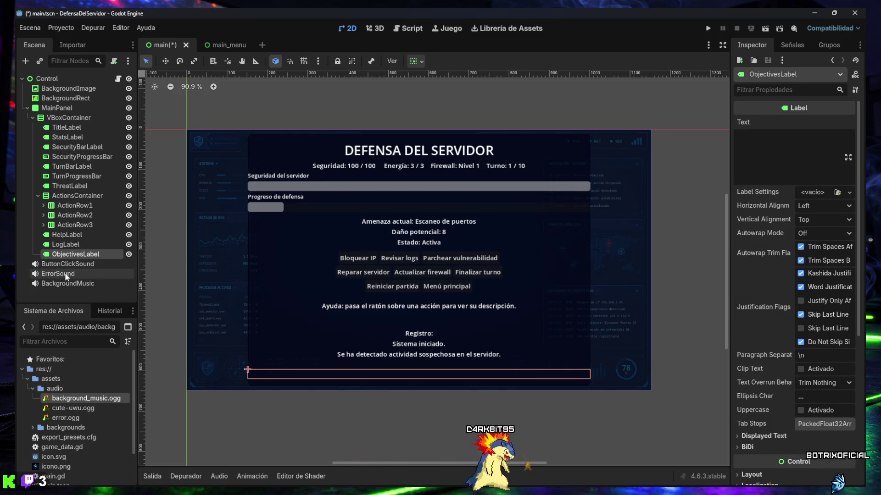
Move ObjectivesLabel in the Scene tree so it sits between TurnProgressBar and ThreatLabel.
left_click_drag(69, 258, 63, 184)
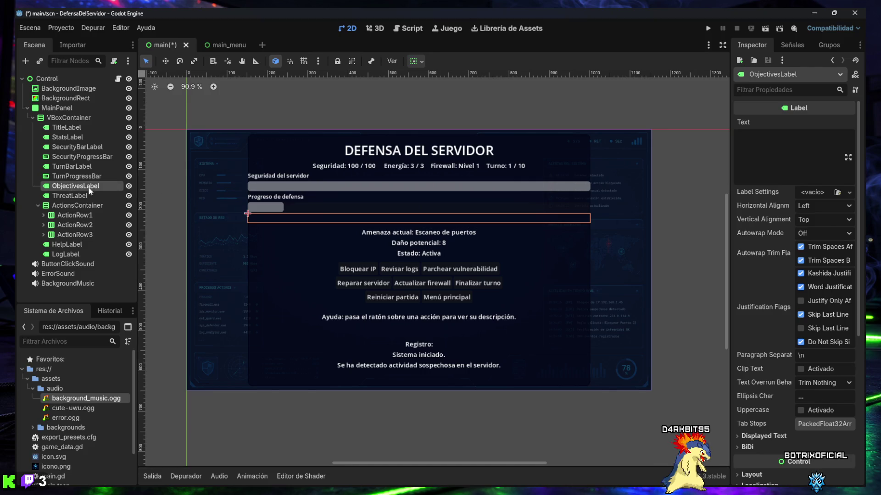
Center ObjectivesLabel horizontally and vertically and set its autowrap mode to Word.
left_click(817, 205)
left_click(816, 227)
left_click(815, 219)
left_click(814, 246)
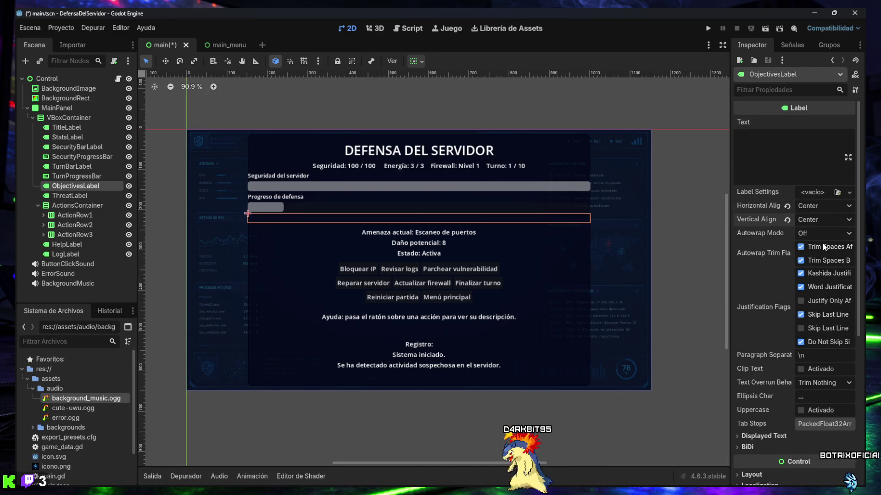
left_click(810, 235)
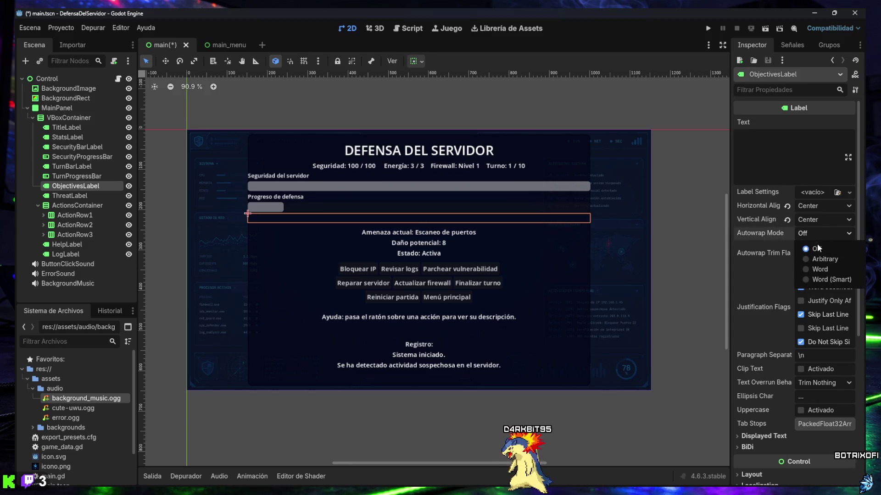
left_click(817, 271)
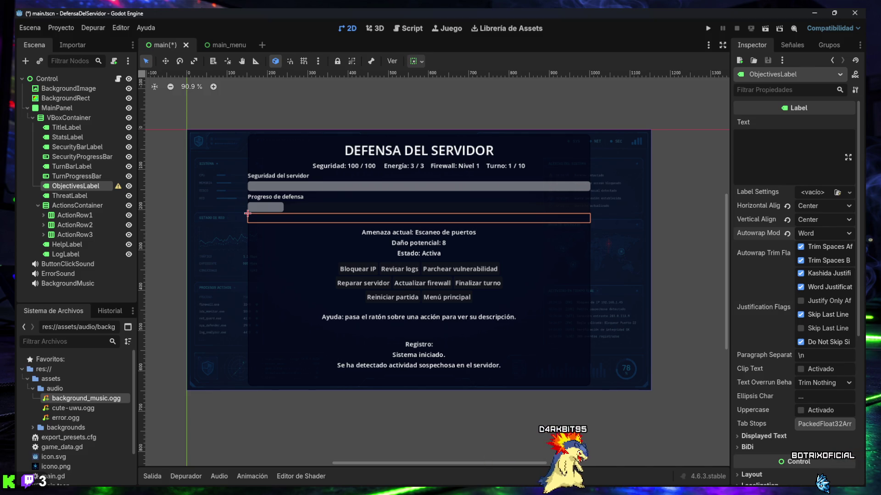
Set ObjectivesLabel's text to 'Objetivos secundarios: ninguno.' and save the main scene.
left_click(778, 149)
type("Objetivos secundarios: ninguno.")
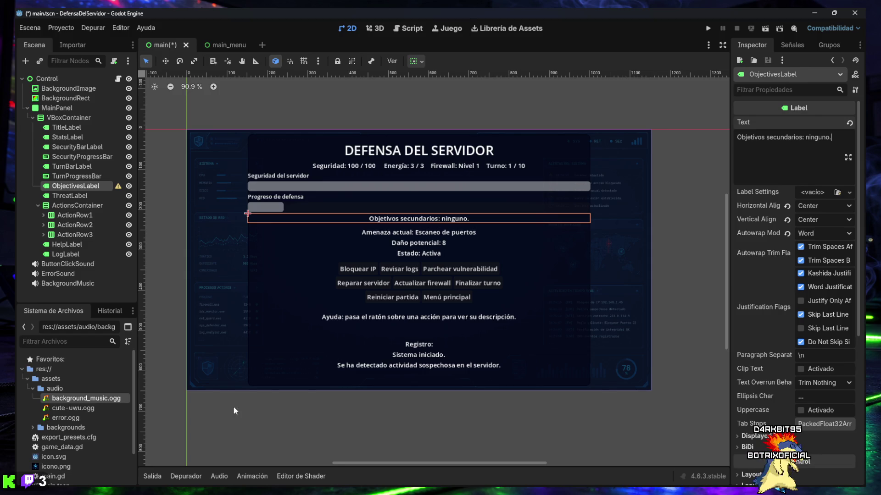
left_click(158, 222)
key("ctrl+s")
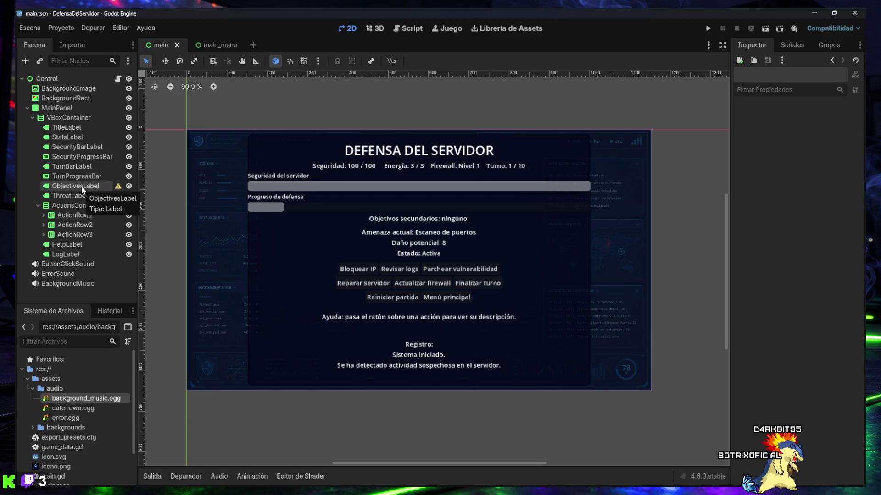
mouse_move(118, 189)
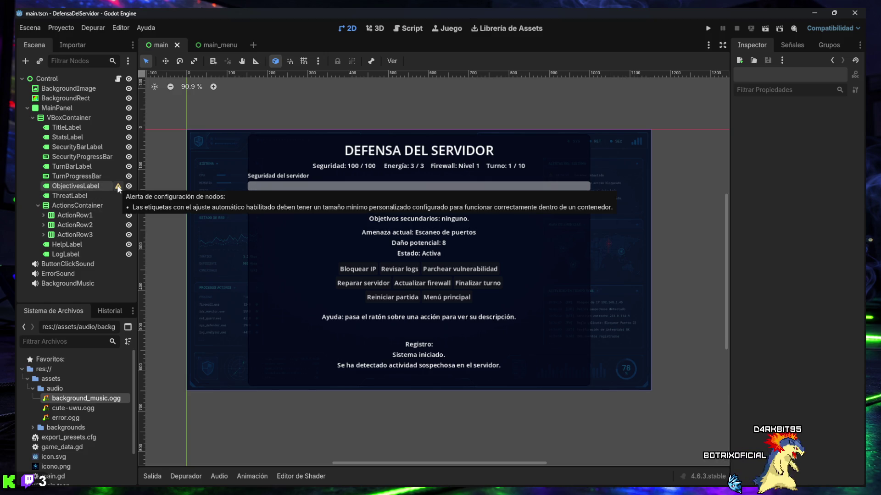
left_click(78, 186)
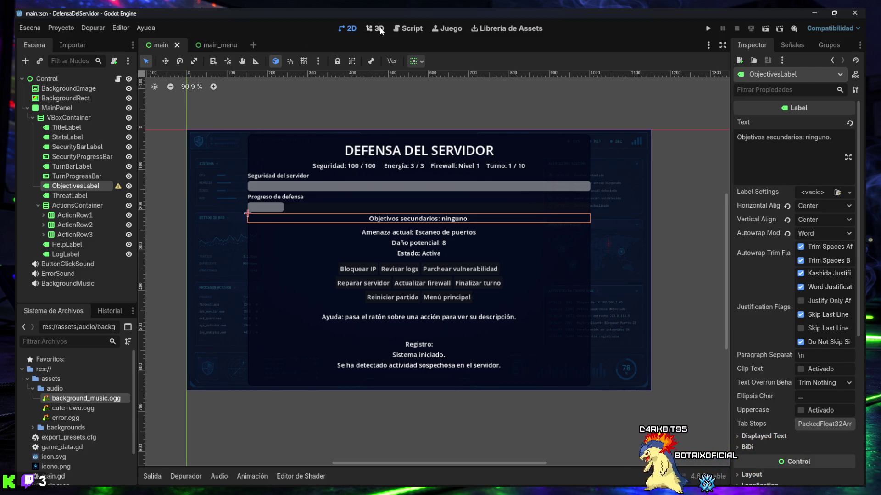
left_click(413, 29)
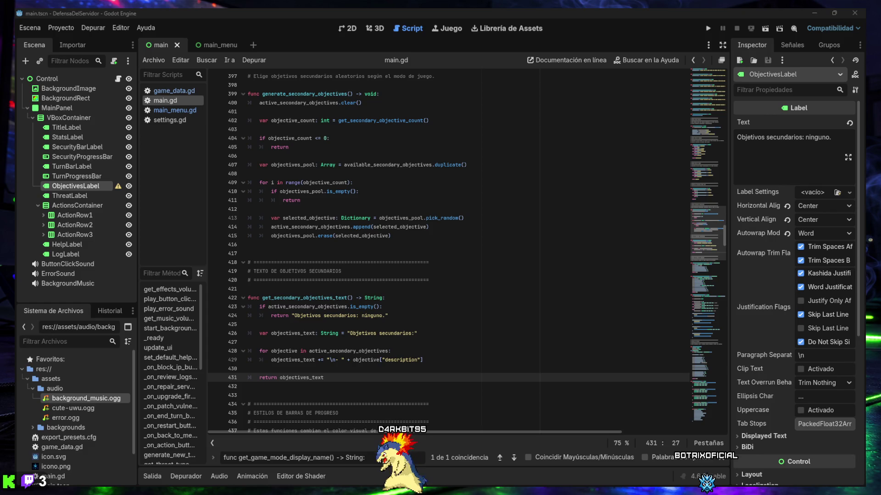
key("ctrl+a")
type("@onready var stats_label: Label = $MainPanel/VBoxContainer/StatsLabel")
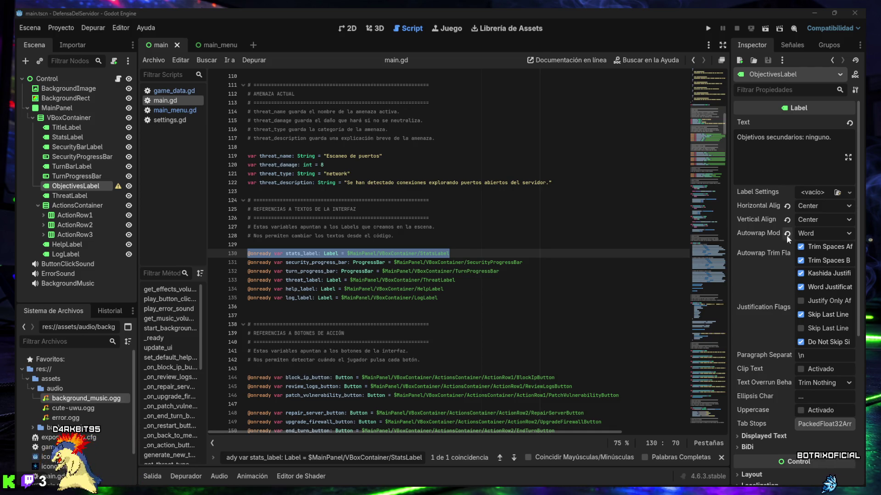
left_click(519, 268)
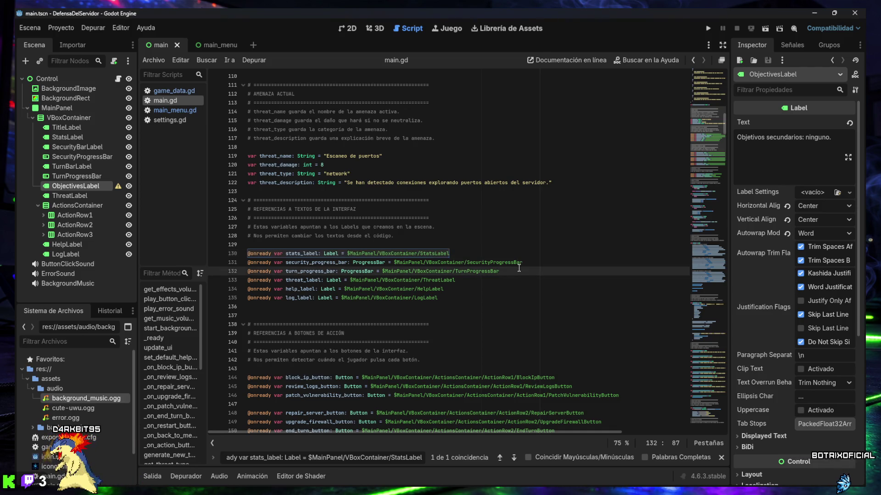
key("Return")
type("@onready var objectives_label: Label = $MainPanel/VBoxContainer/ObjectivesLabel")
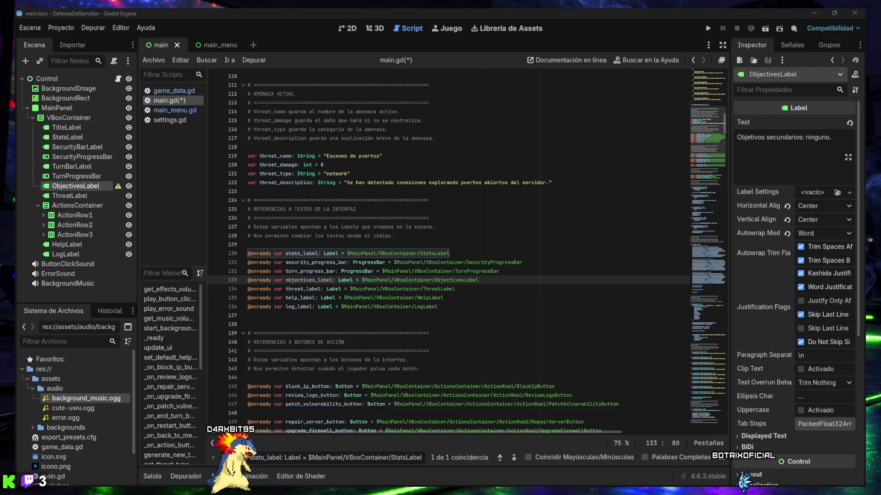
triple_click(358, 457)
Call generate_secondary_objectives() right after start_background_music(), remove surrounding blank lines, and save main.gd.
type("set_default_help_text()")
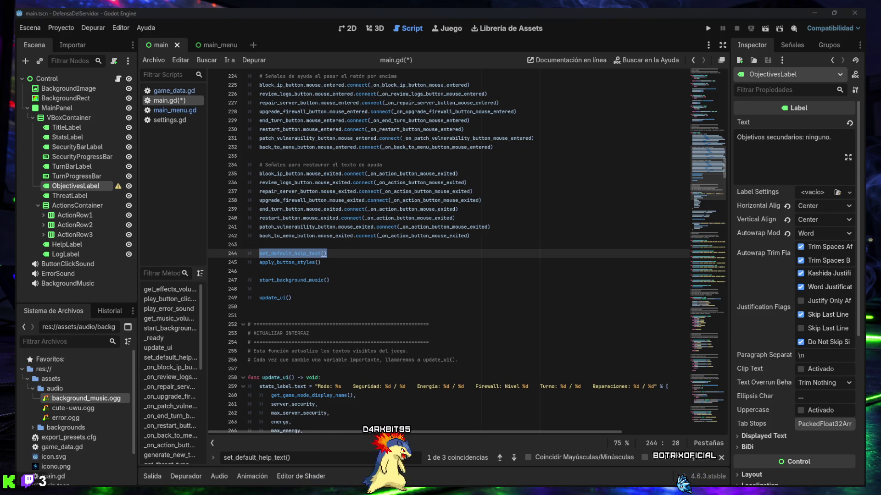
left_click(290, 288)
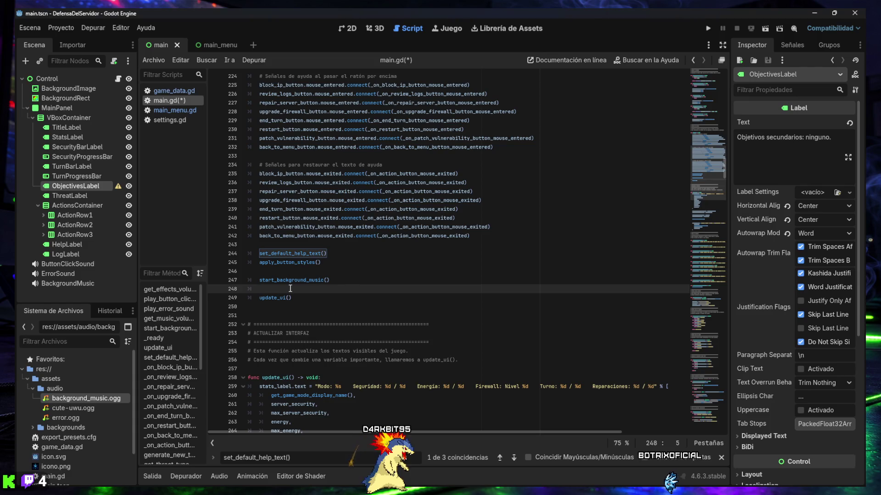
key("Return")
key("Return")
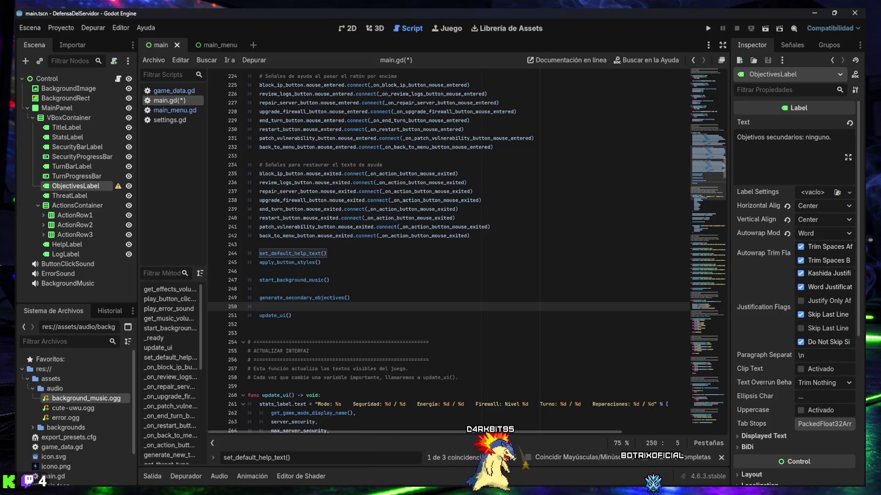
left_click(280, 271)
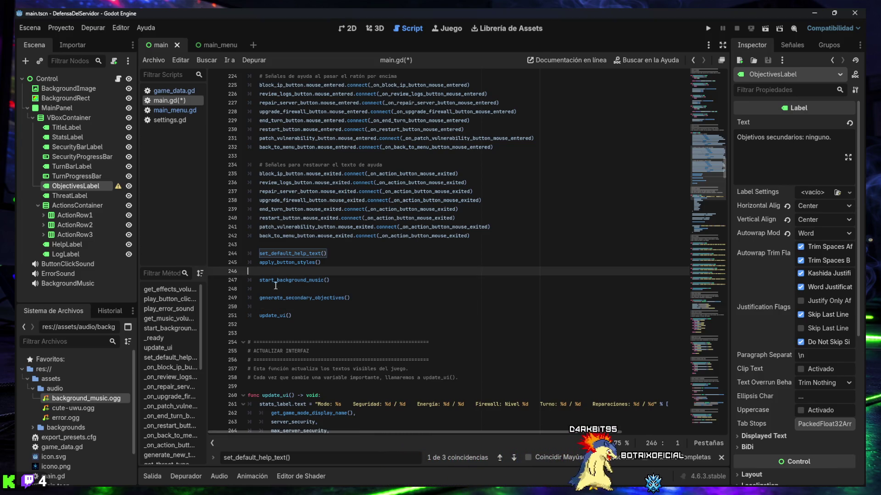
key("BackSpace")
key("Down")
key("Down")
key("BackSpace")
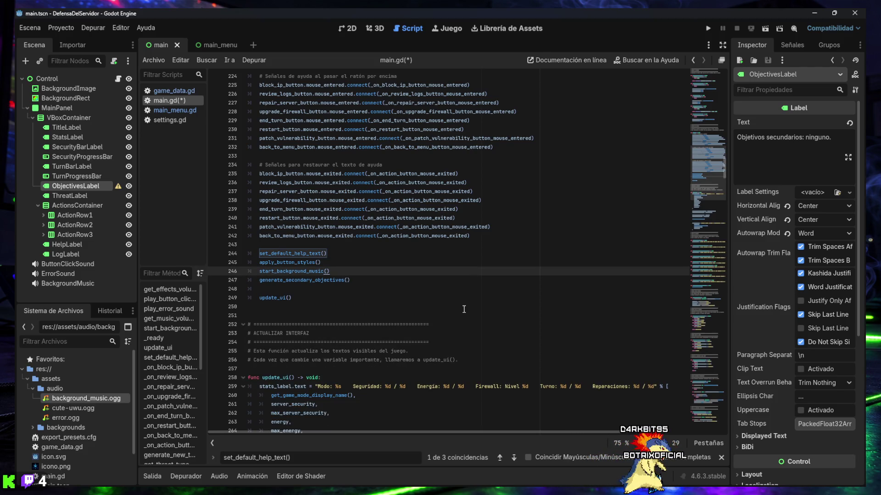
key("ctrl+s")
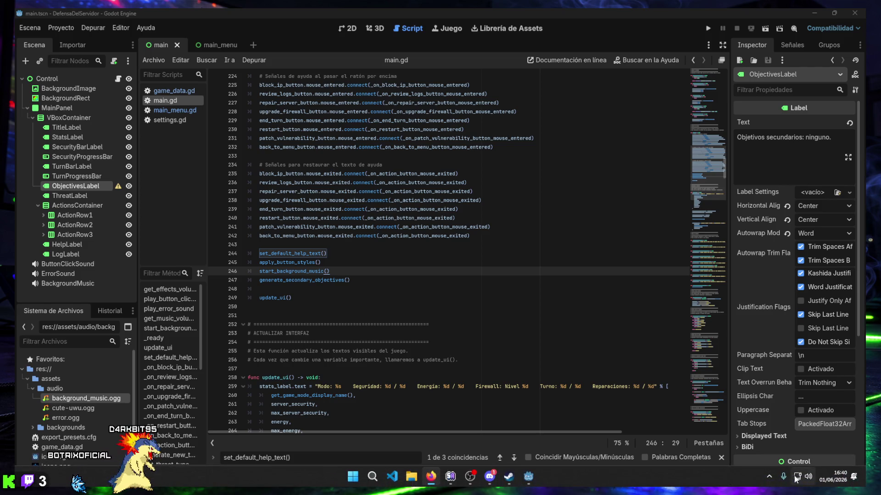
left_click(770, 476)
left_click(805, 414)
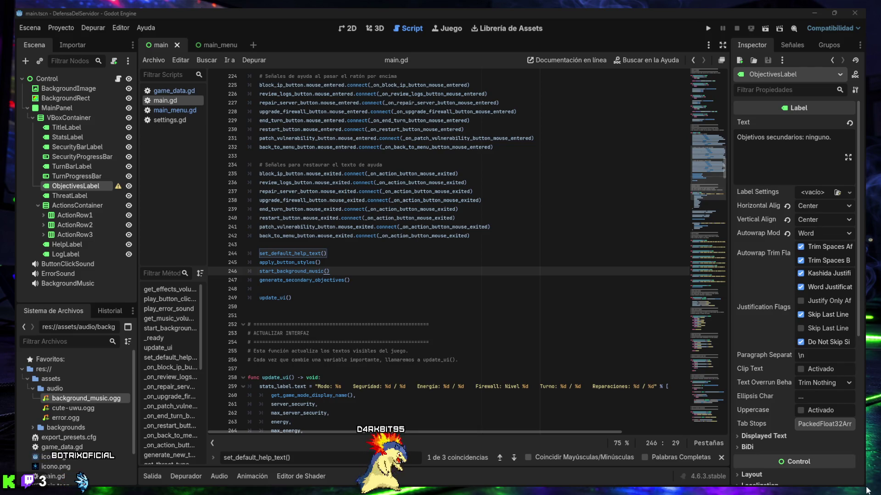
mouse_move(542, 484)
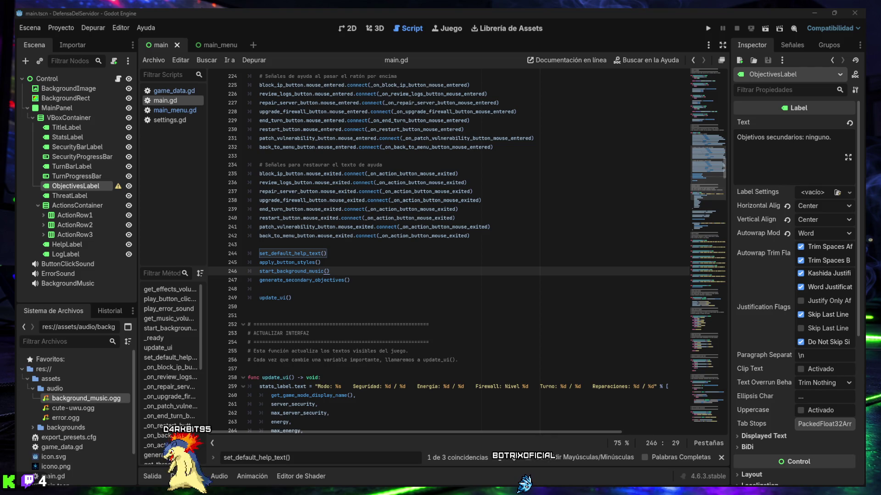
In update_ui(), add 'objectives_label.text = get_secondary_objectives_text()' after the progress-bar styles call.
scroll(383, 321, "down", 4)
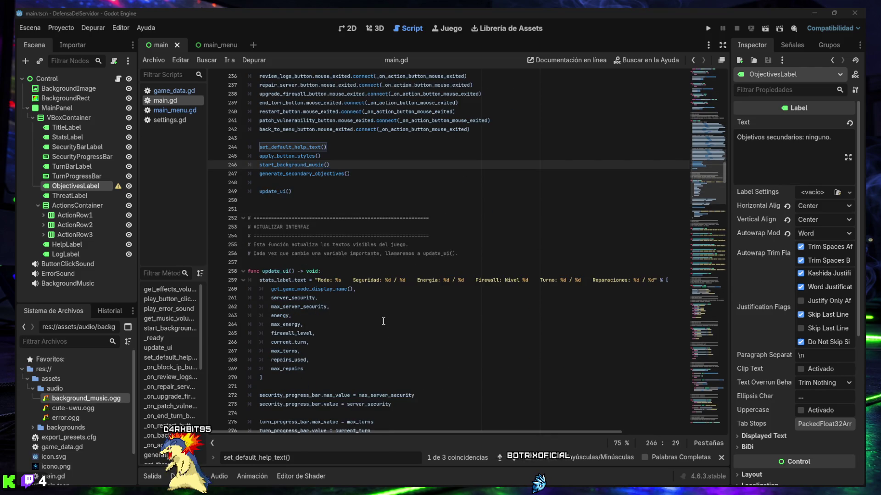
scroll(382, 317, "down", 1)
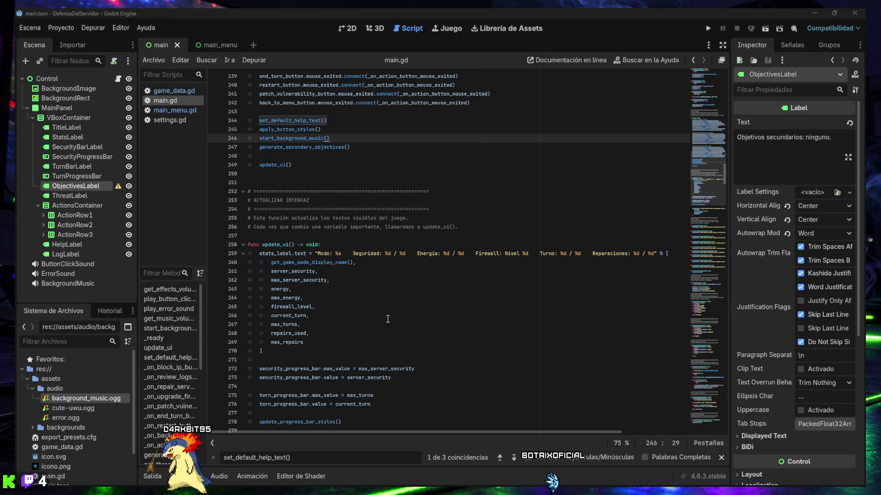
scroll(384, 317, "down", 2)
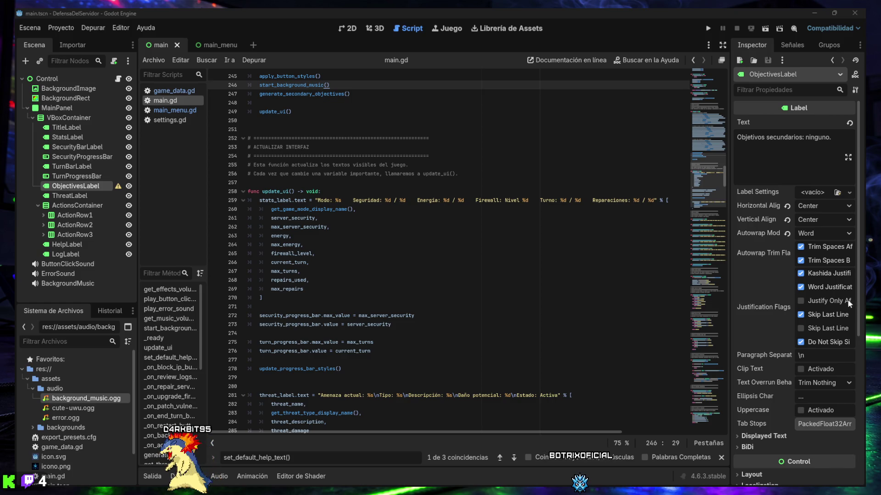
left_click(366, 366)
key("Return")
key("Return")
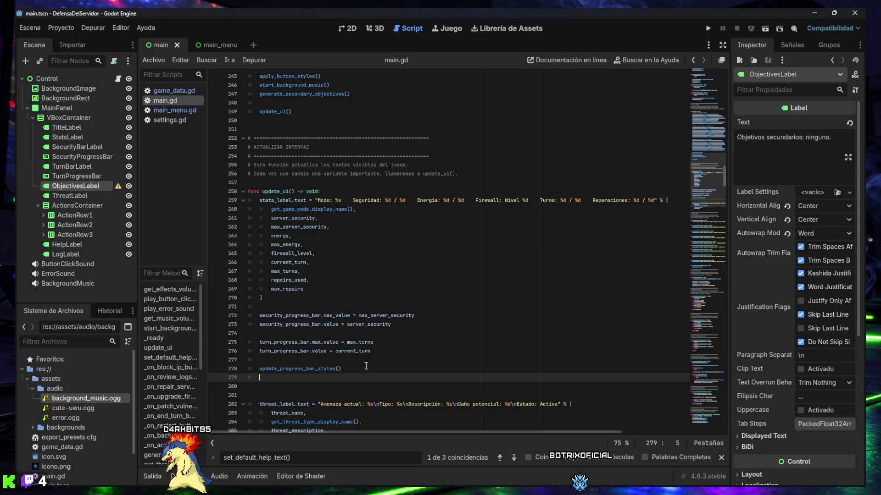
type("objectives_label.text = get_secondary_objectives_text()")
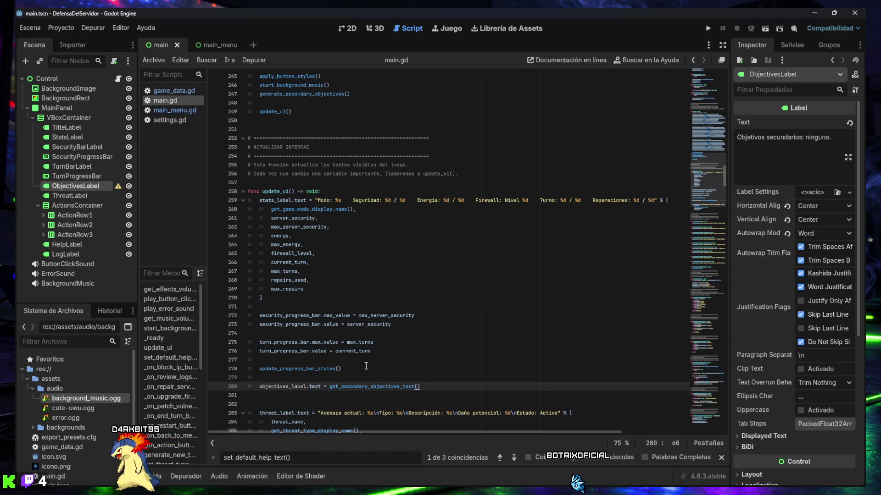
Launch the project for a test run of the game.
left_click(320, 358)
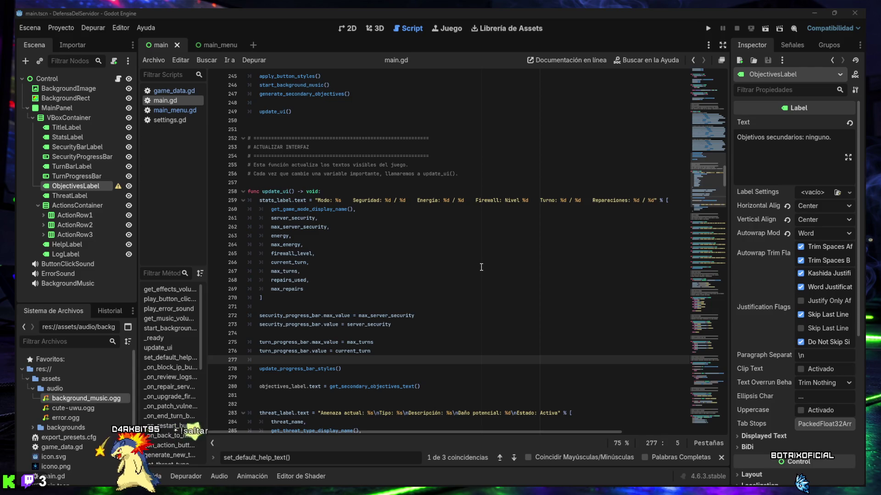
left_click(447, 278)
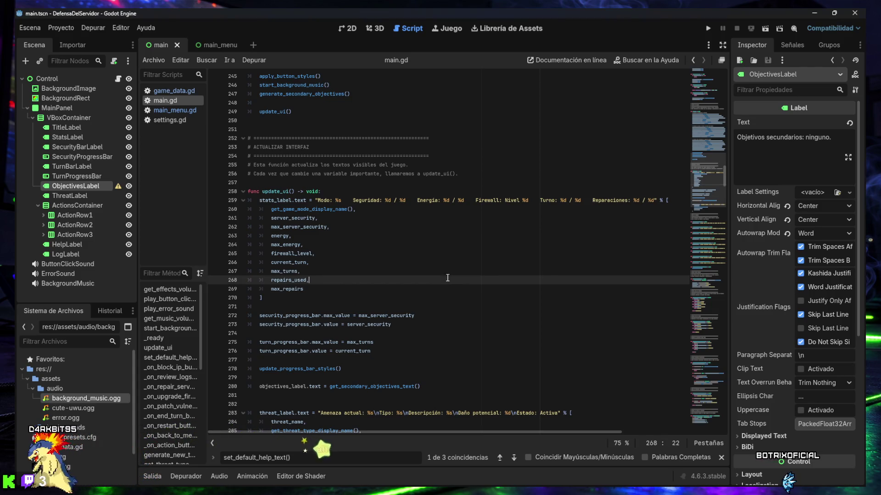
left_click(709, 29)
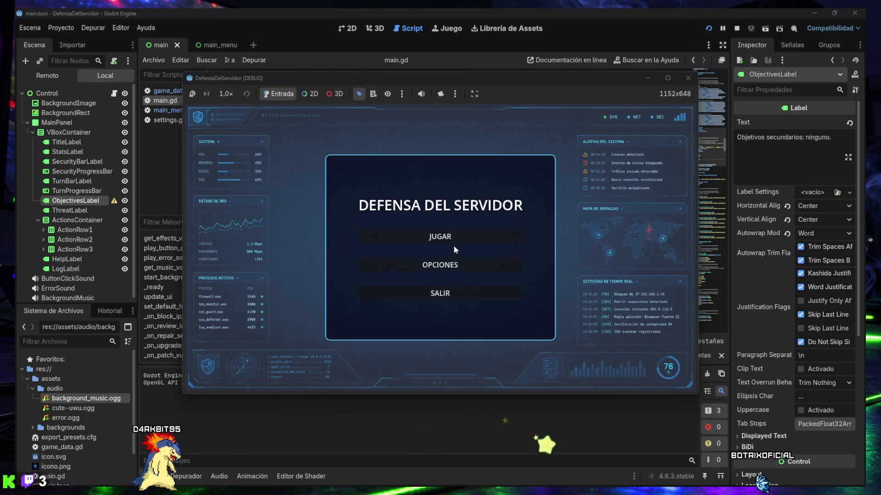
Lower the game's effects and music volumes to about 17% in the options screen.
left_click(440, 265)
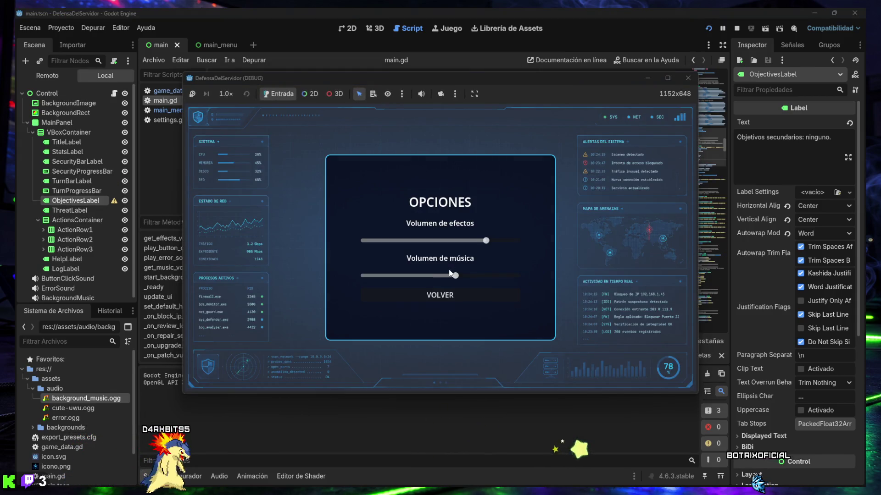
left_click(388, 276)
left_click(389, 241)
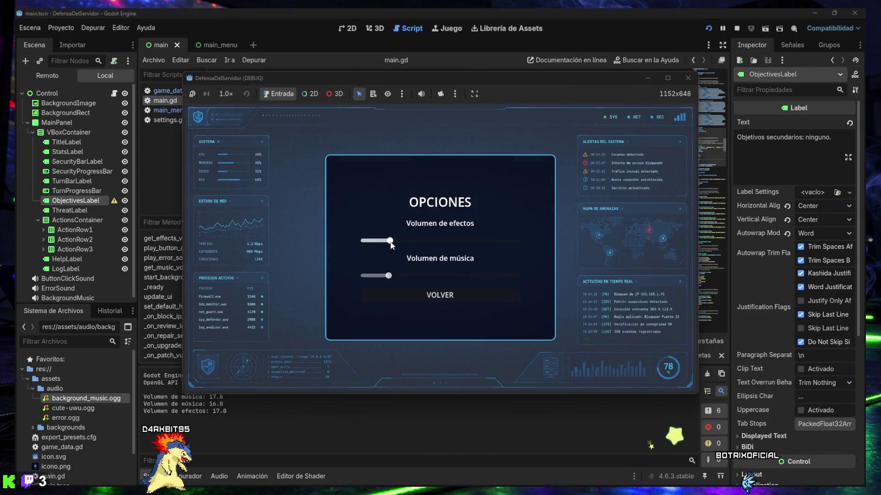
left_click(422, 296)
Start a Normal match, abandon it, then start Difícil games twice from the main menu.
left_click(412, 237)
left_click(419, 214)
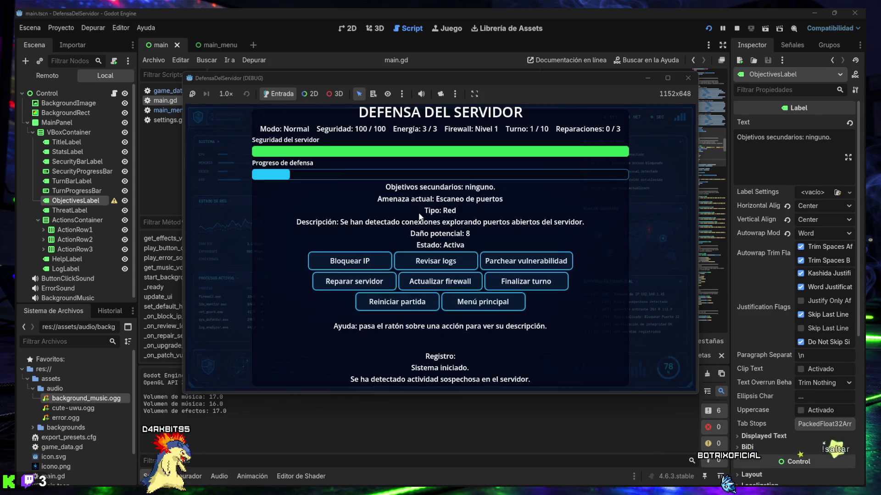
left_click(456, 304)
left_click(434, 236)
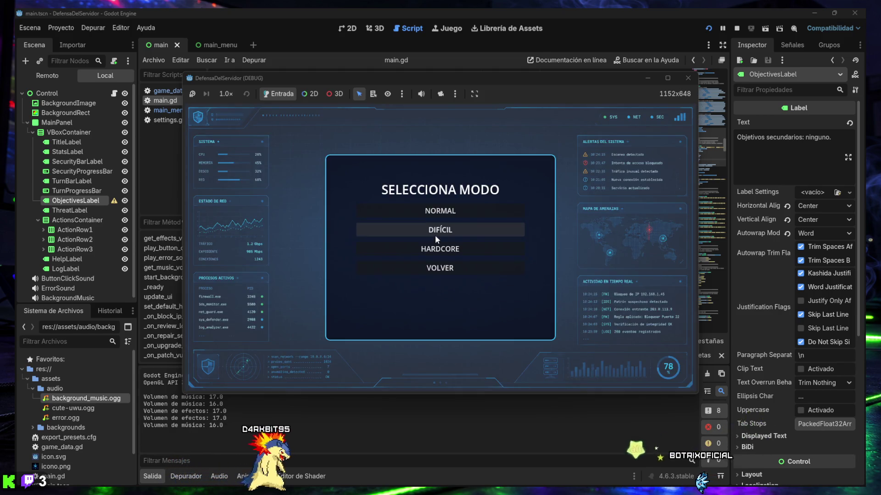
left_click(435, 233)
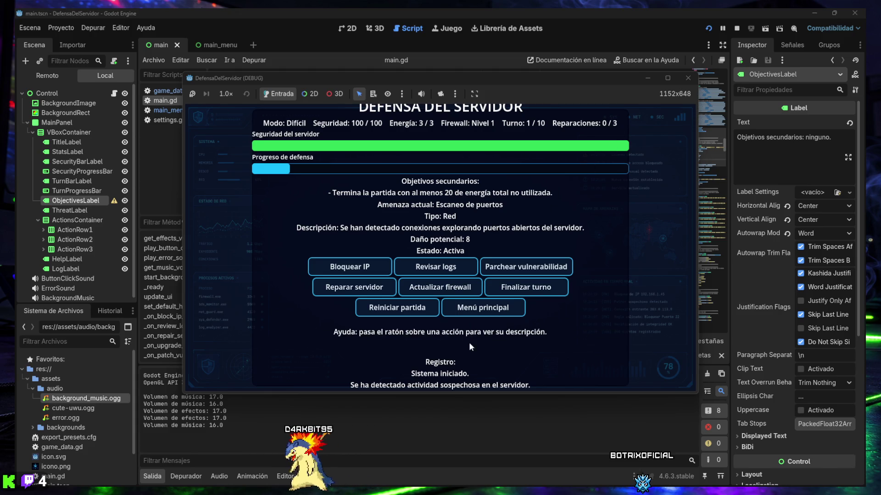
left_click(486, 309)
left_click(439, 236)
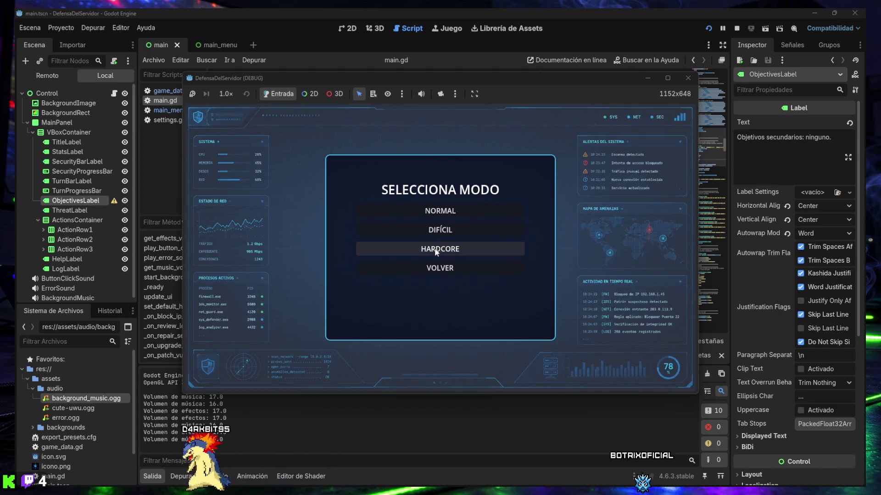
left_click(441, 231)
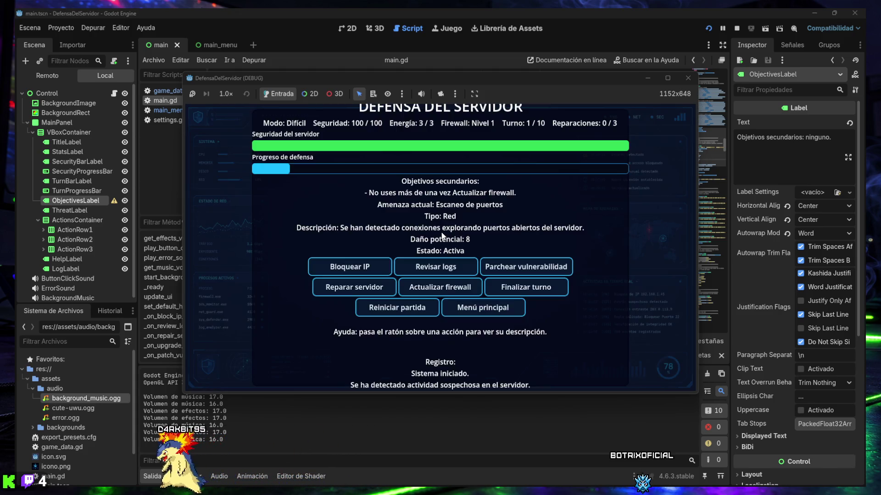
Restart the Difícil match six times to reroll its secondary objectives.
left_click(379, 308)
left_click(379, 308)
left_click(380, 309)
left_click(379, 308)
left_click(379, 308)
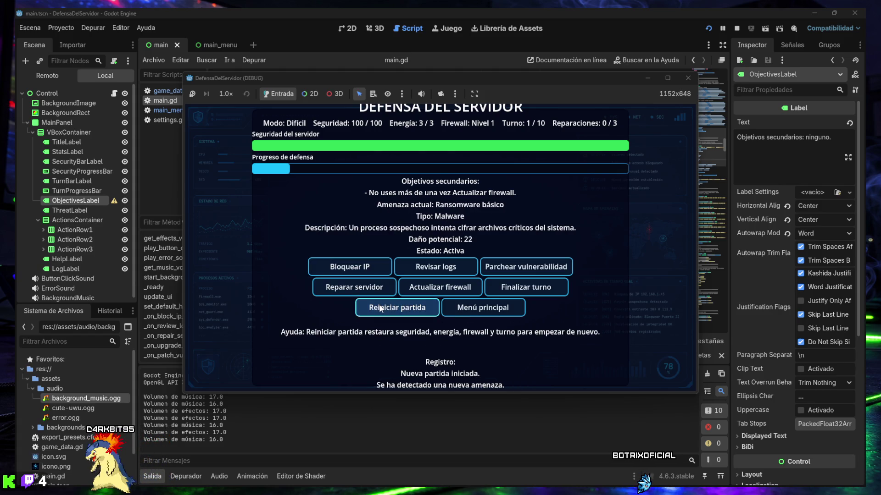
left_click(381, 306)
Start a Hardcore match from the main menu, then stop the running game.
left_click(463, 308)
left_click(453, 231)
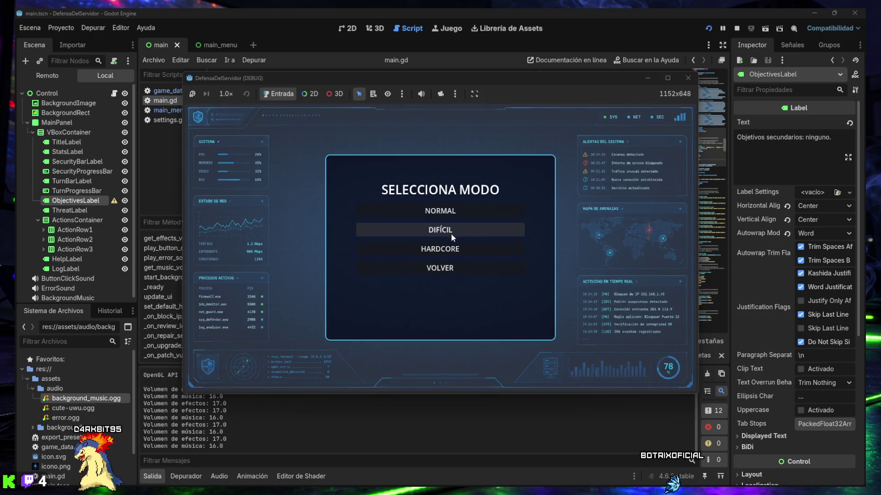
left_click(444, 249)
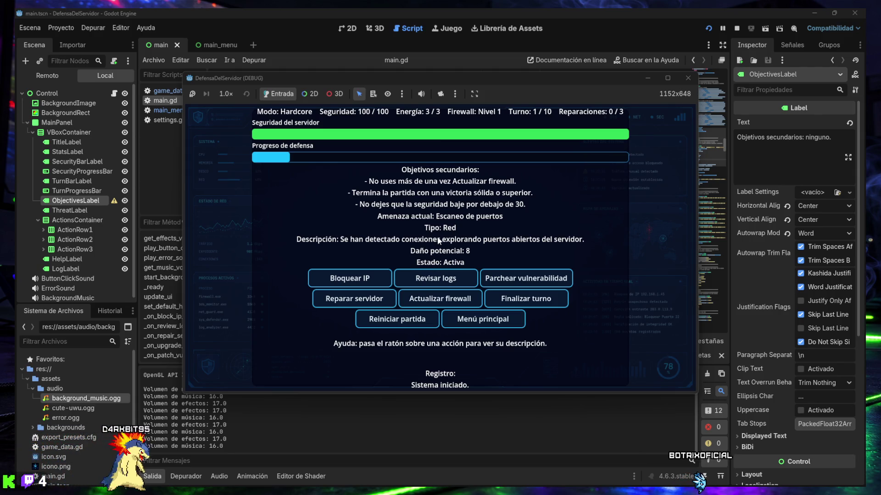
left_click(687, 79)
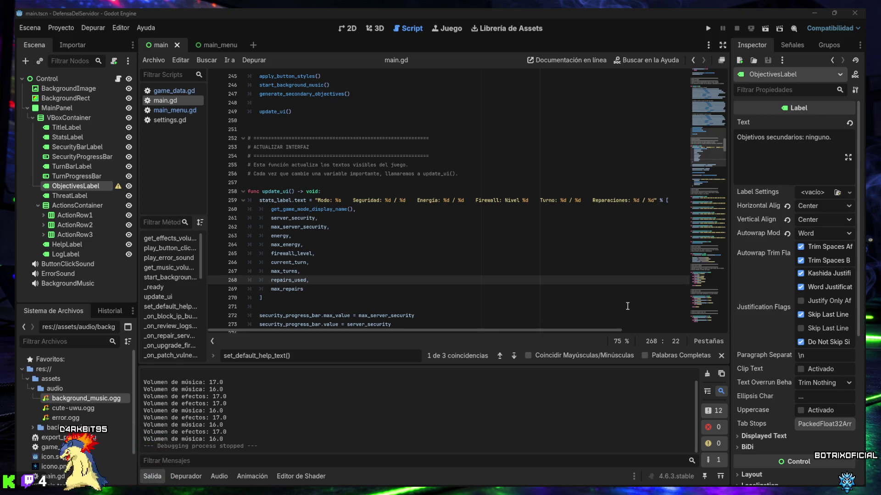
Hide the Output panel, acknowledge ObjectivesLabel's configuration warning, and rerun the project with F5.
left_click(152, 476)
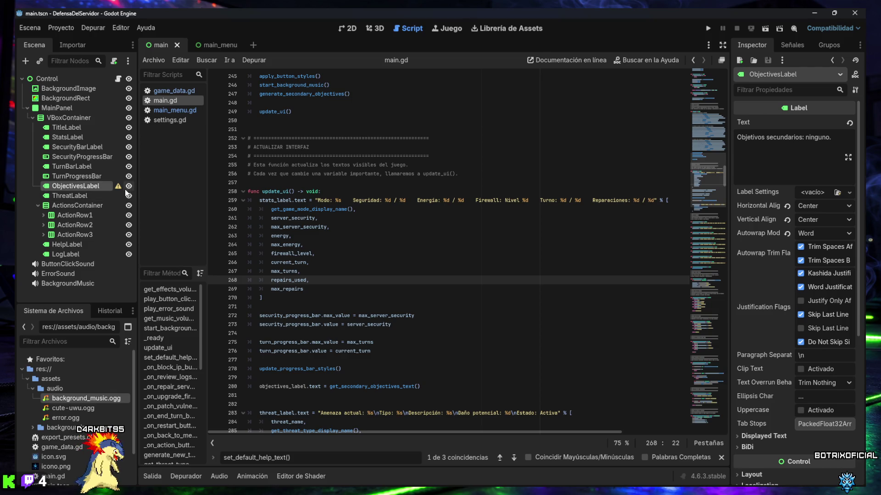
left_click(118, 186)
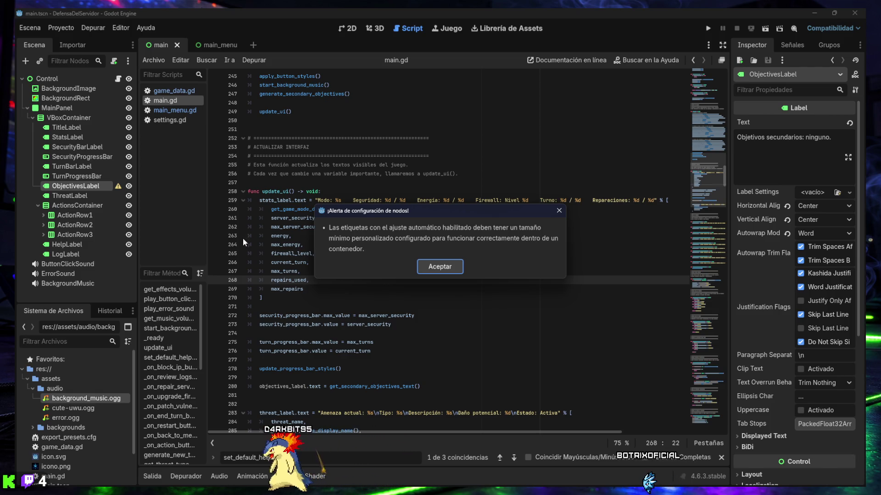
left_click(422, 267)
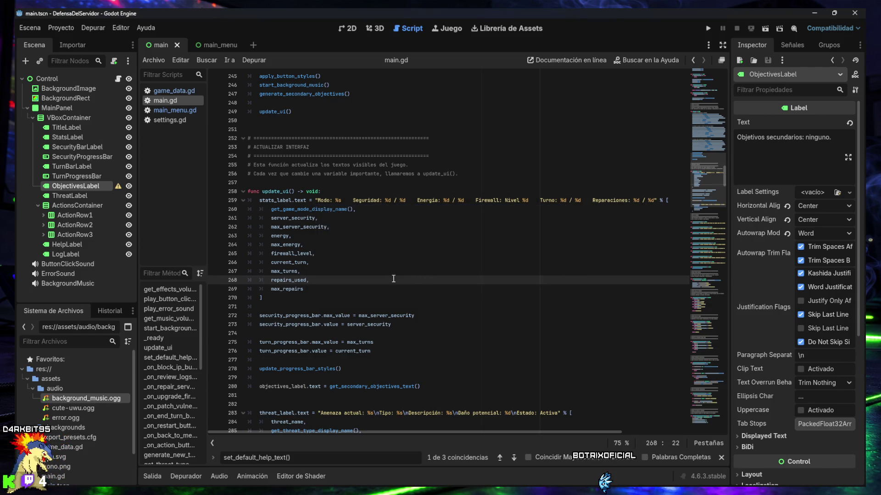
key("F5")
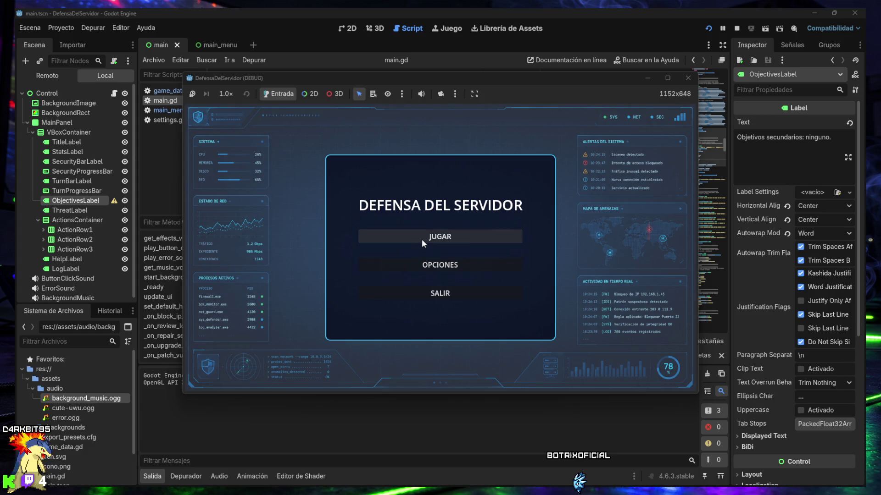
Start a Hardcore match, return to the menu, and set music and effects volumes to zero.
left_click(422, 238)
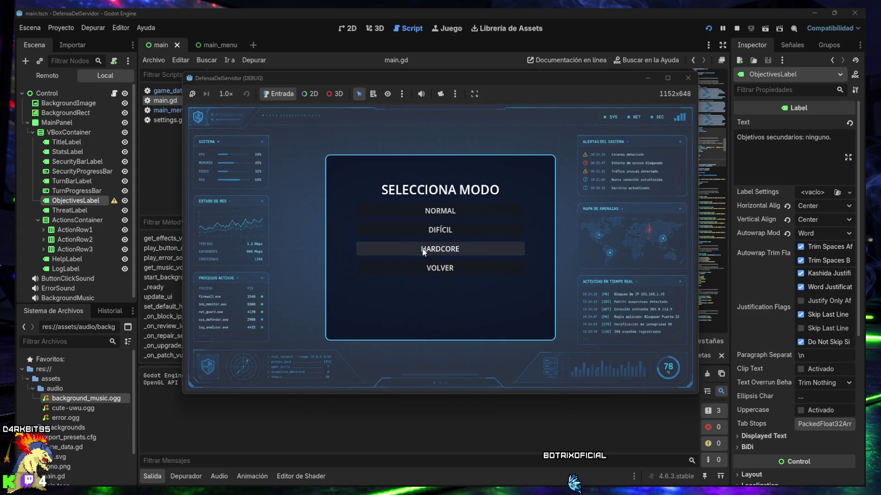
left_click(430, 251)
left_click(468, 317)
left_click(368, 266)
left_click_drag(367, 275, 362, 277)
left_click_drag(374, 241, 354, 246)
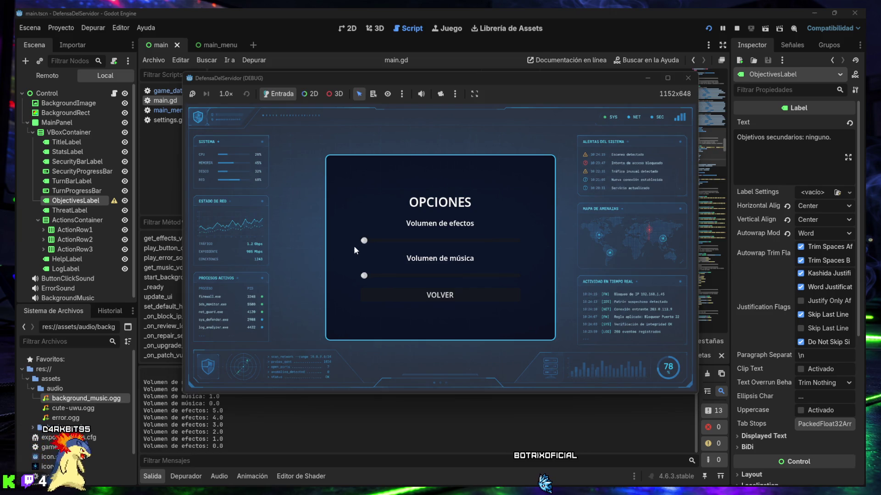
left_click(387, 297)
Start a new Hardcore match, briefly maximizing then restoring the game window.
left_click(422, 238)
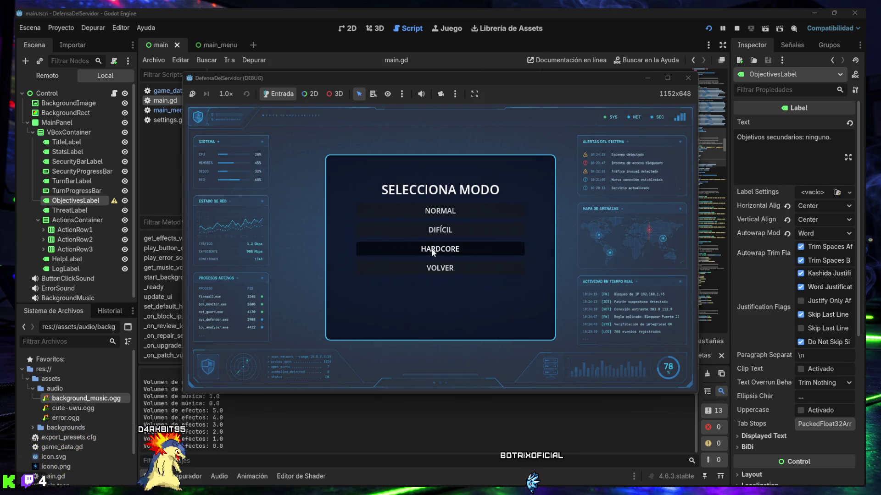
left_click(433, 250)
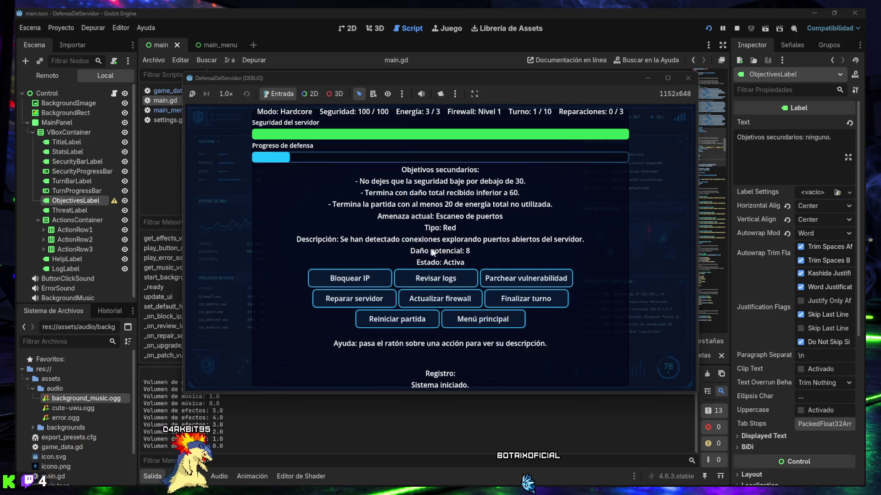
double_click(421, 76)
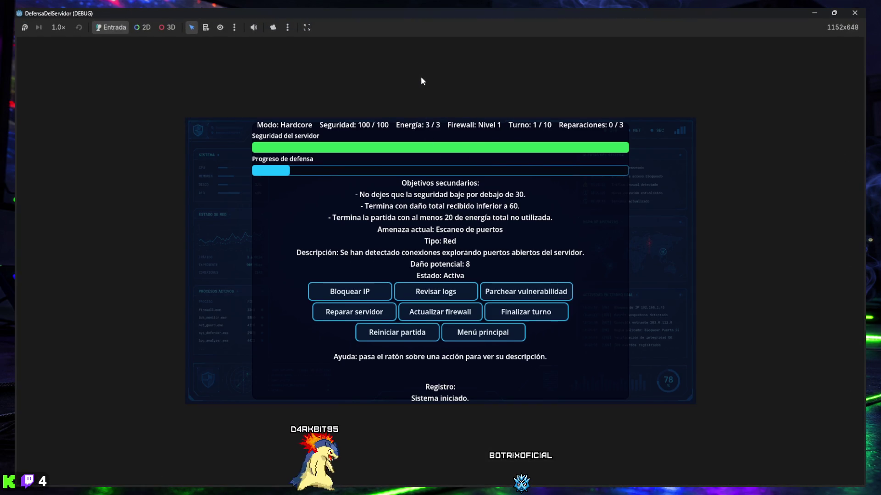
double_click(440, 18)
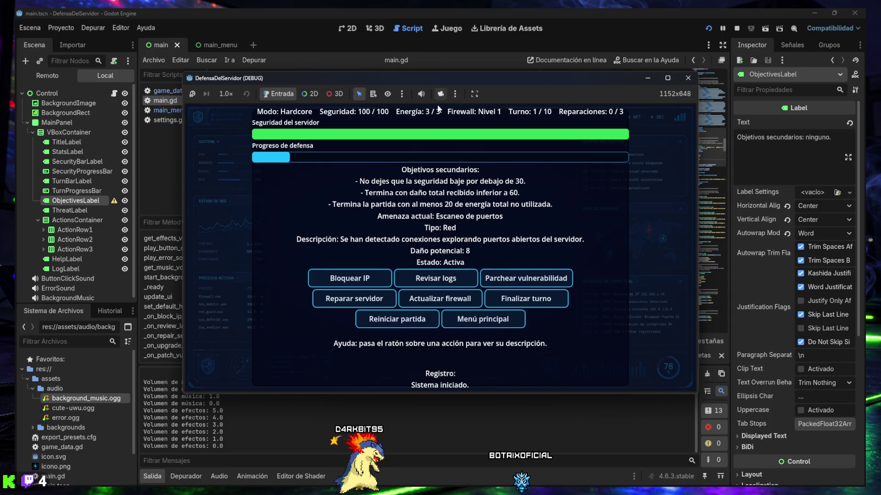
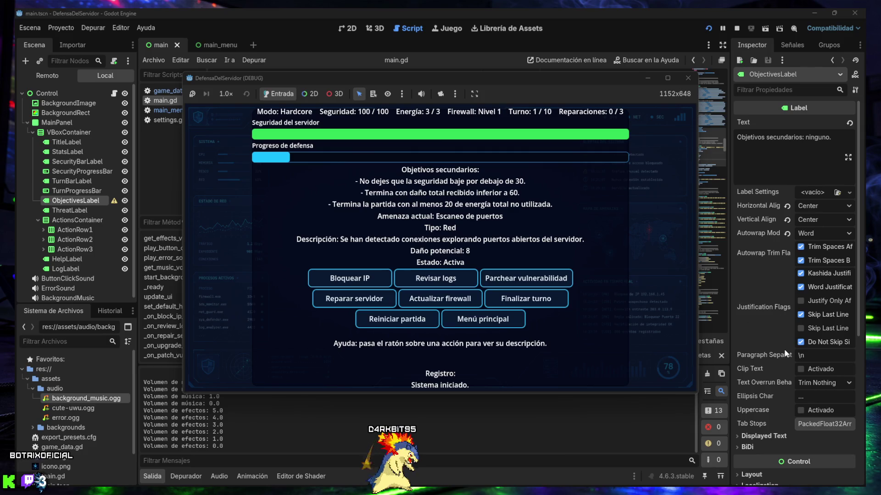
Run the game at 2.0× speed, end one turn, and return to the mode selection screen.
left_click(671, 90)
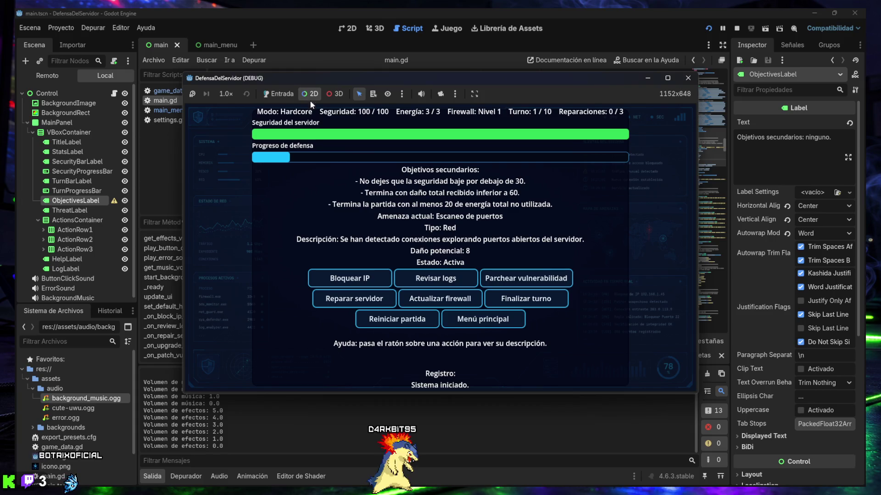
left_click(226, 94)
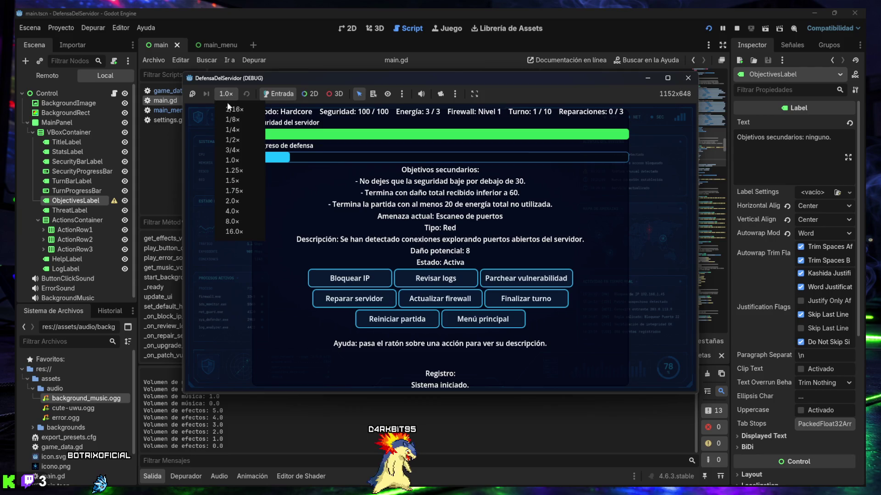
left_click(235, 202)
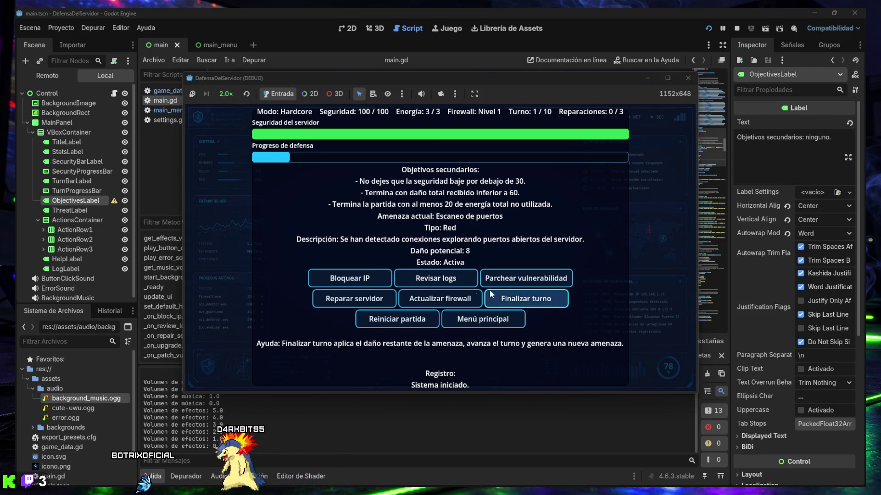
left_click(515, 301)
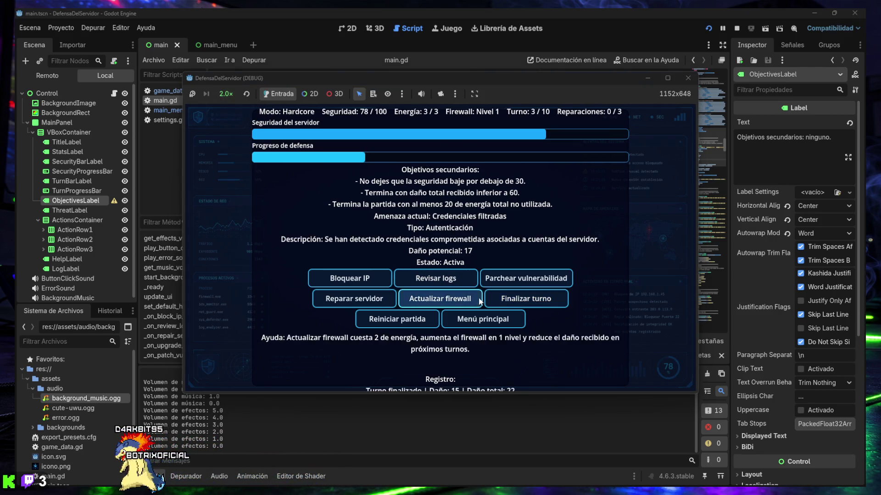
left_click(477, 319)
left_click(442, 237)
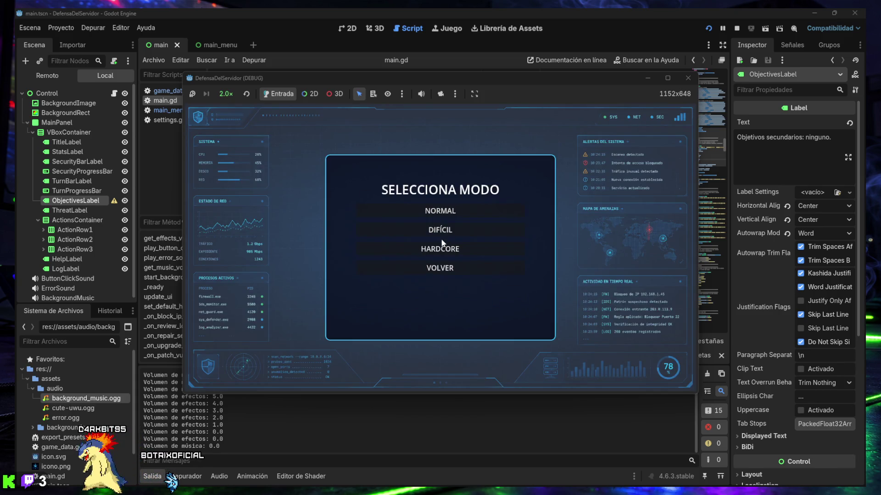
Start a Difícil match, go back to the main menu, and reset game speed to 1.0×.
left_click(443, 229)
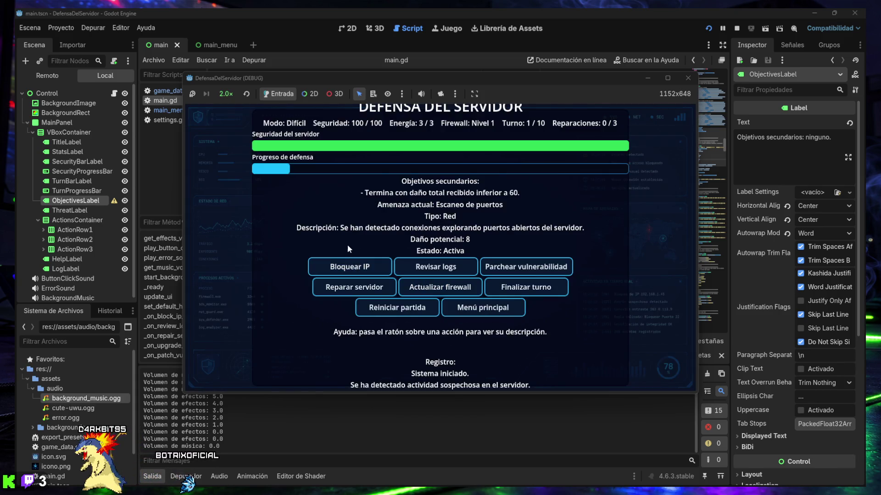
left_click(482, 308)
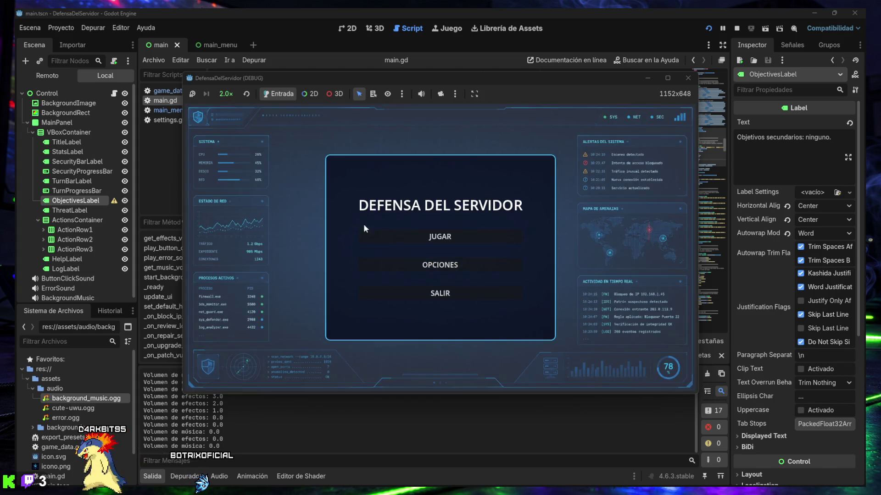
left_click(227, 94)
left_click(234, 161)
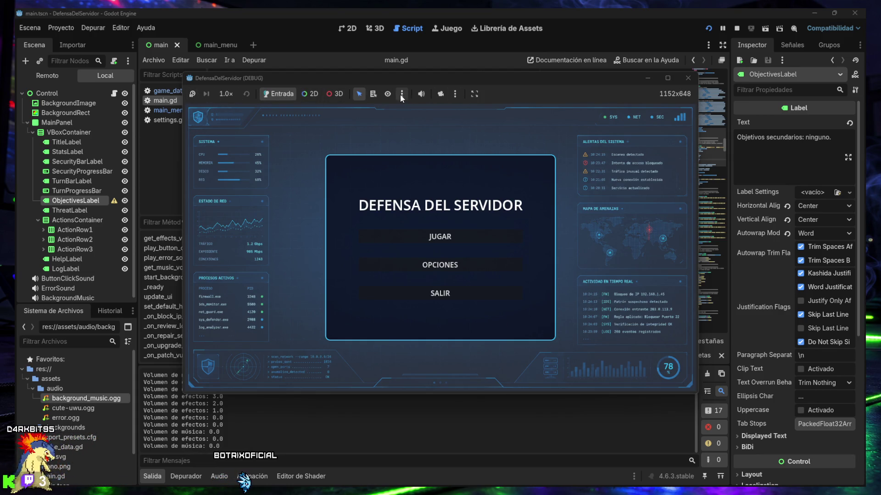
Mute the game audio and lower effects and music volumes to about 46 in OPCIONES.
left_click(420, 94)
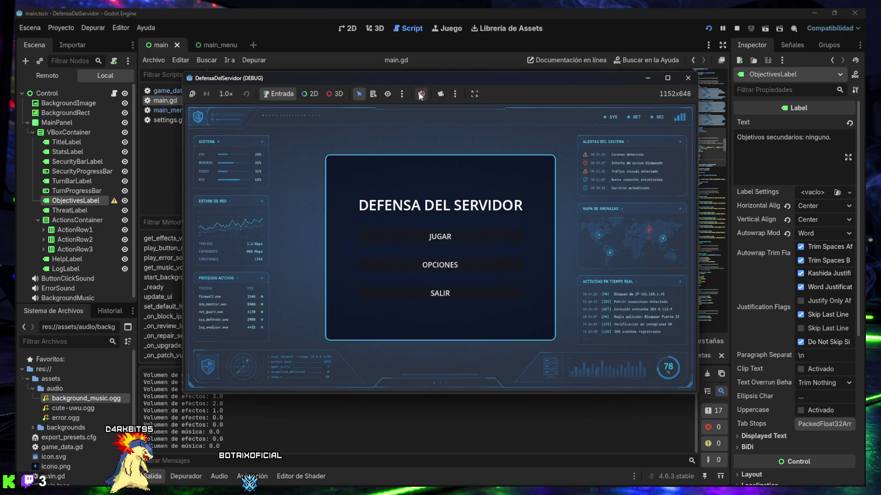
left_click(434, 265)
left_click(434, 276)
left_click(433, 240)
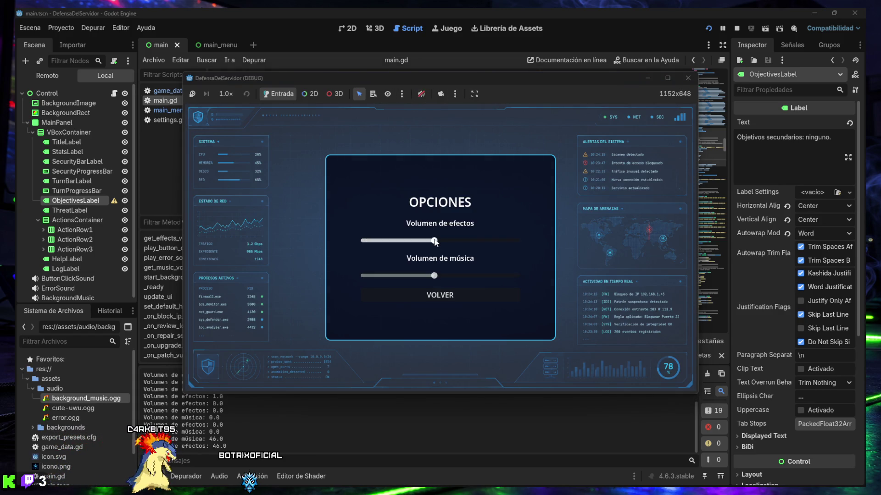
left_click(440, 295)
Start another Difícil match, then stop the playtest by closing the game window.
left_click(429, 244)
left_click(429, 236)
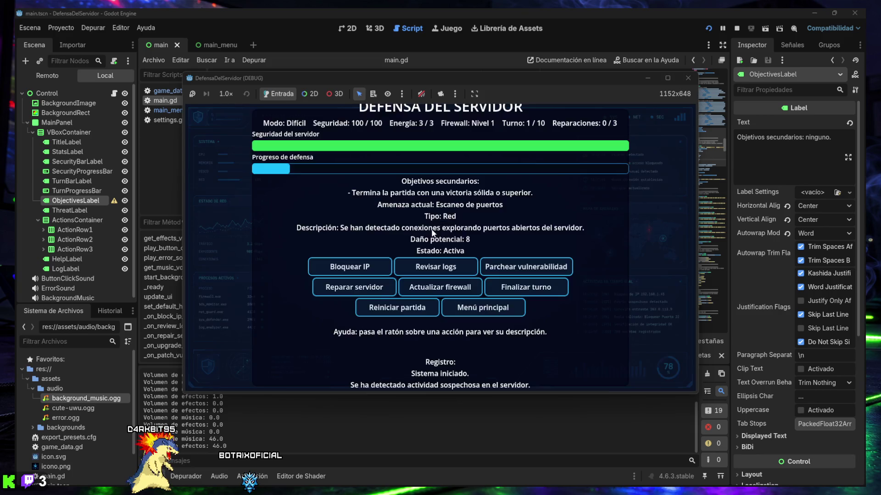
left_click(419, 94)
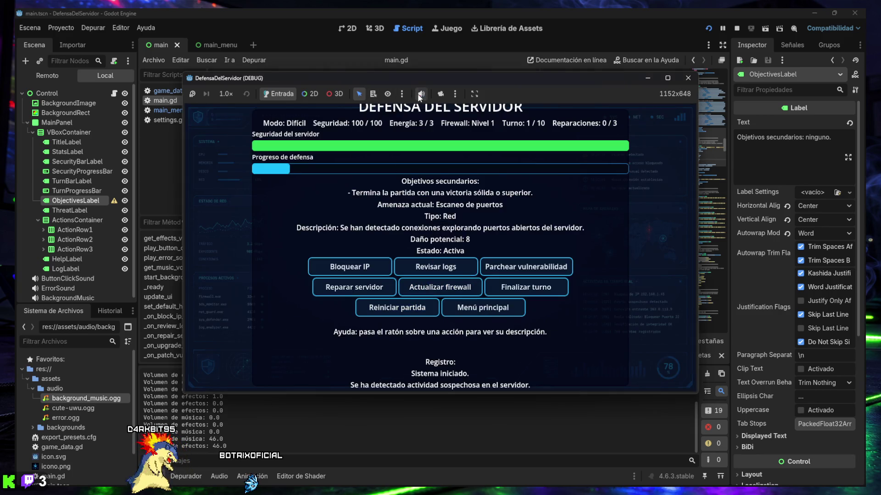
left_click(688, 78)
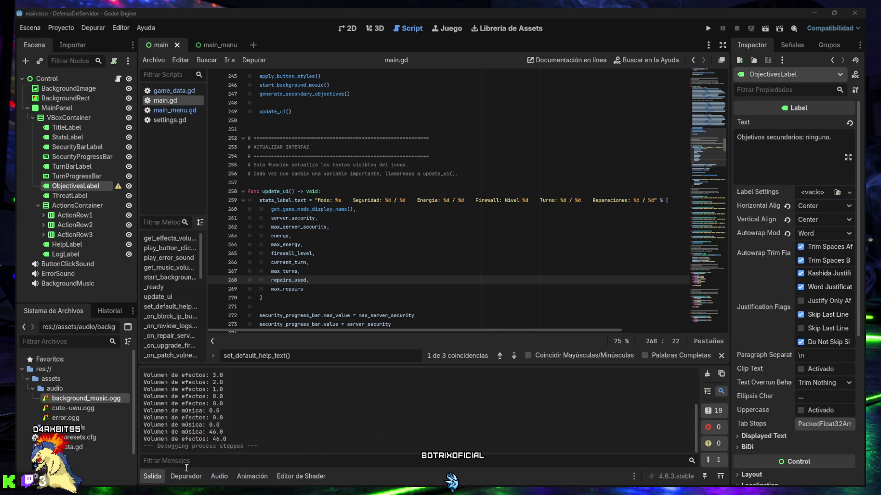
Hide the output log, rerun the project in Hardcore mode, and screenshot the game screen.
left_click(155, 476)
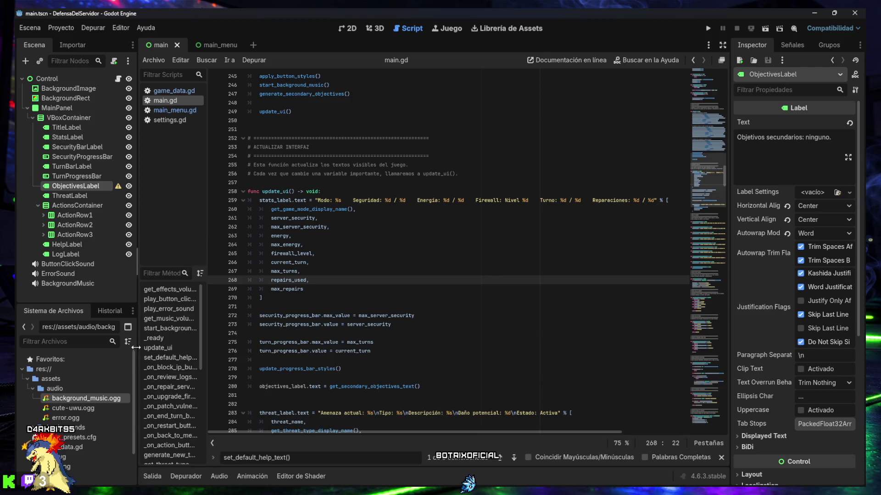
left_click(708, 29)
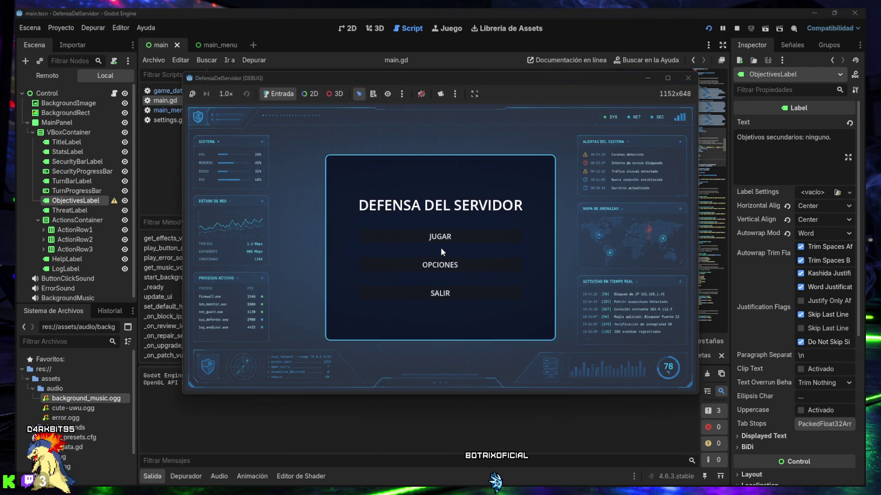
left_click(438, 235)
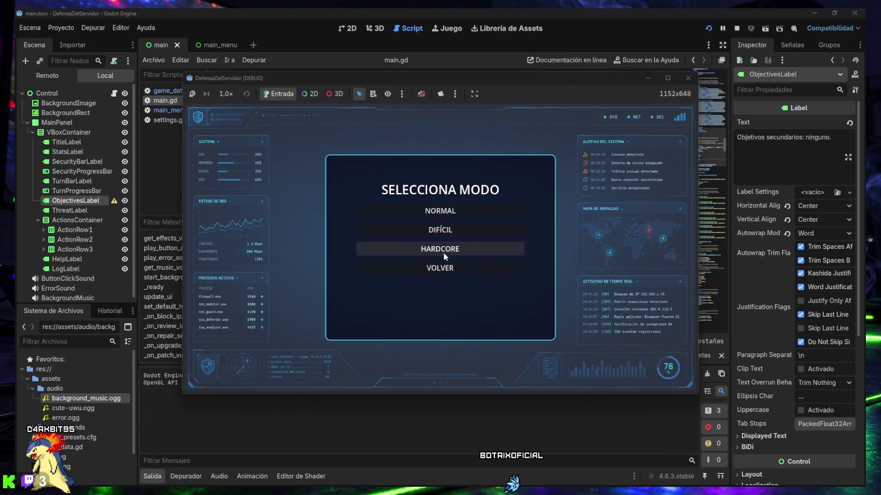
left_click(443, 250)
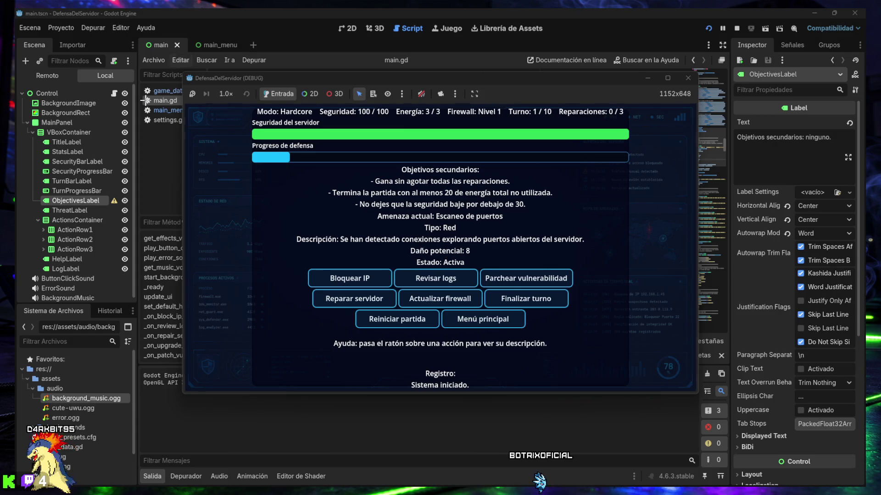
key("super+shift+s")
mouse_move(15, 8)
left_mouse_down()
mouse_move(498, 312)
mouse_move(815, 447)
mouse_move(863, 487)
left_mouse_up()
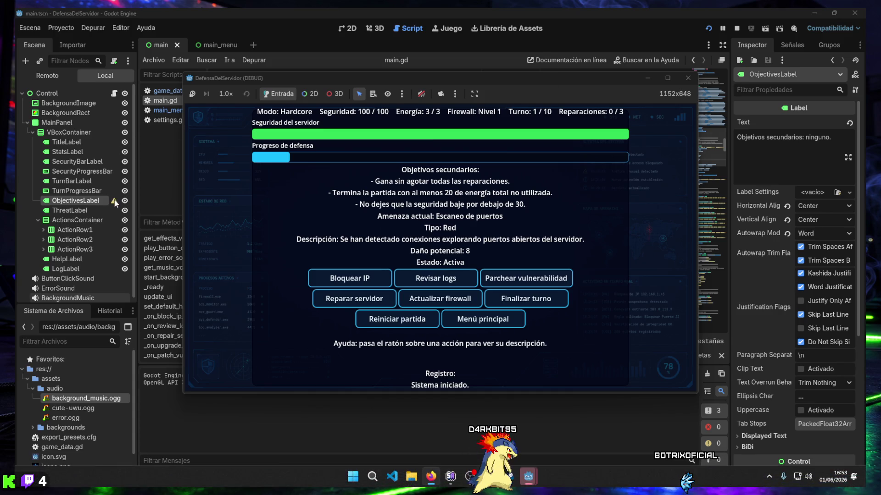
Stop the playtest and screenshot the editor showing ObjectivesLabel's warning explanation.
left_click(688, 78)
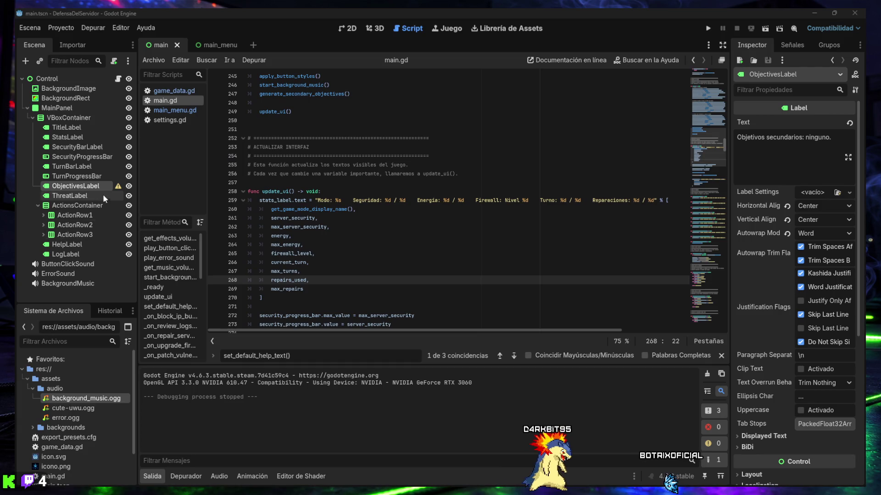
mouse_move(119, 188)
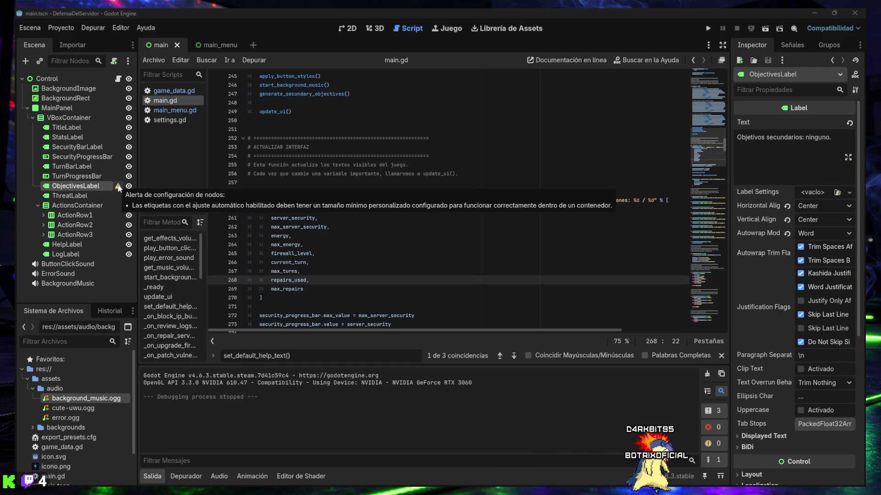
key("super+shift+s")
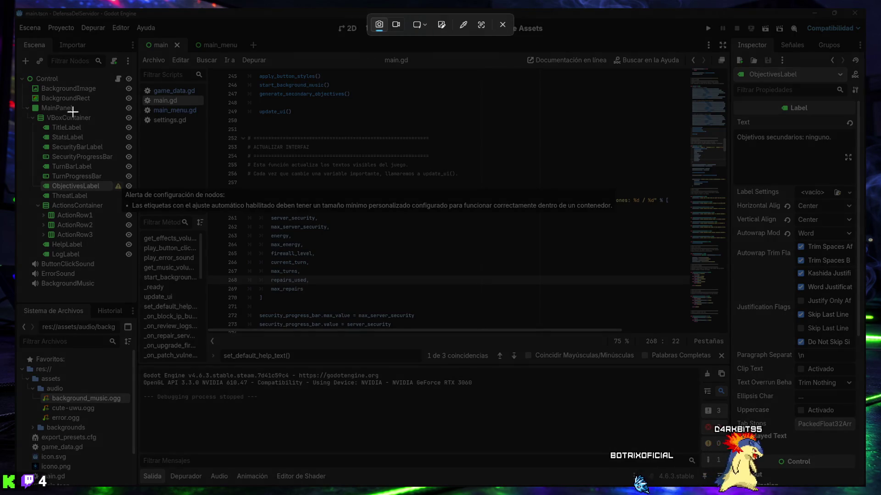
mouse_move(15, 8)
left_mouse_down()
mouse_move(44, 39)
mouse_move(629, 411)
mouse_move(865, 486)
left_mouse_up()
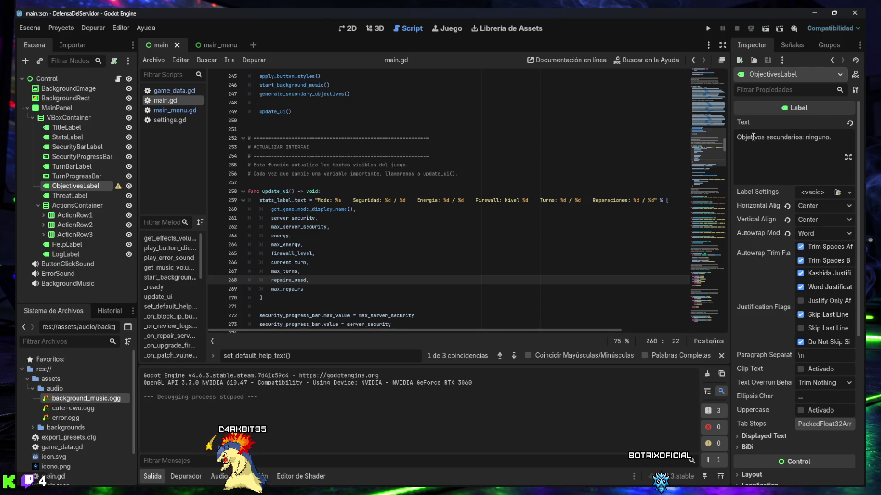
Set ObjectivesLabel's Layout custom minimum size y to 80 and view the 2D scene.
scroll(761, 110, "down", 3)
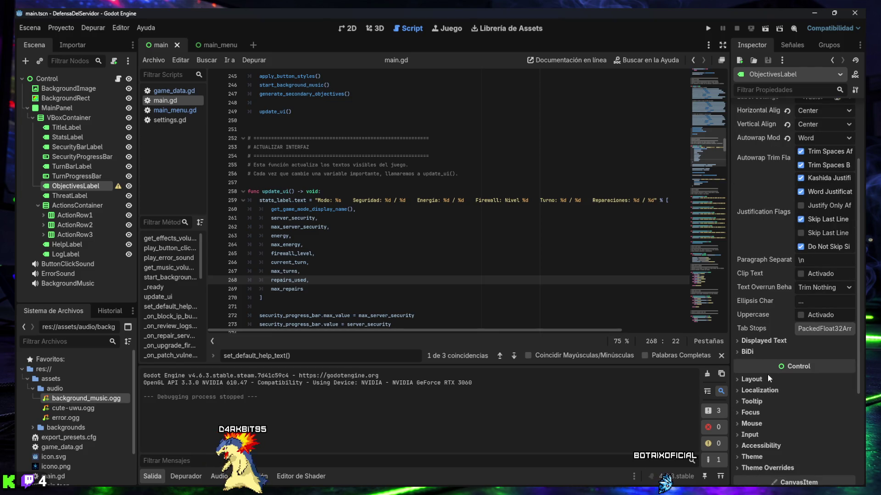
left_click(753, 379)
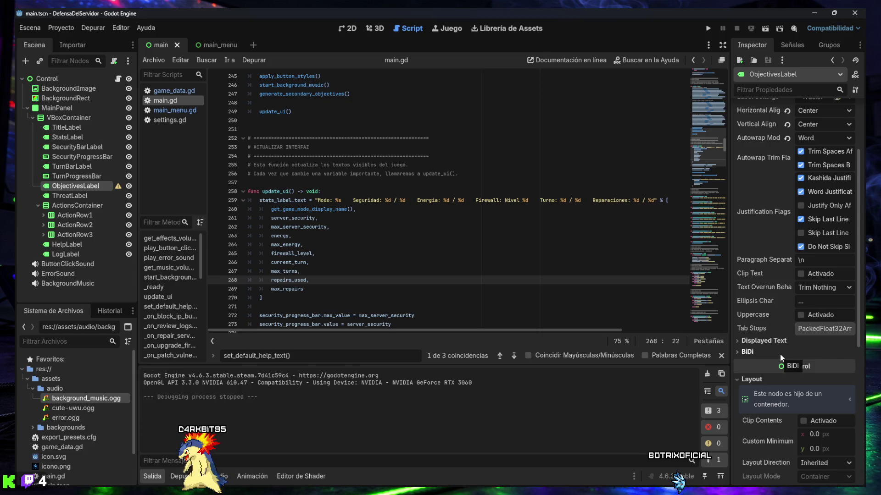
scroll(780, 354, "down", 2)
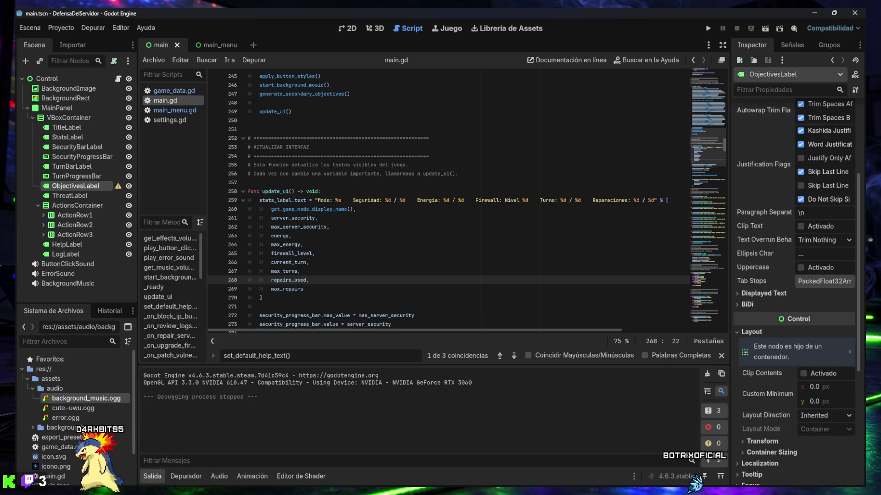
left_click(823, 402)
type("80")
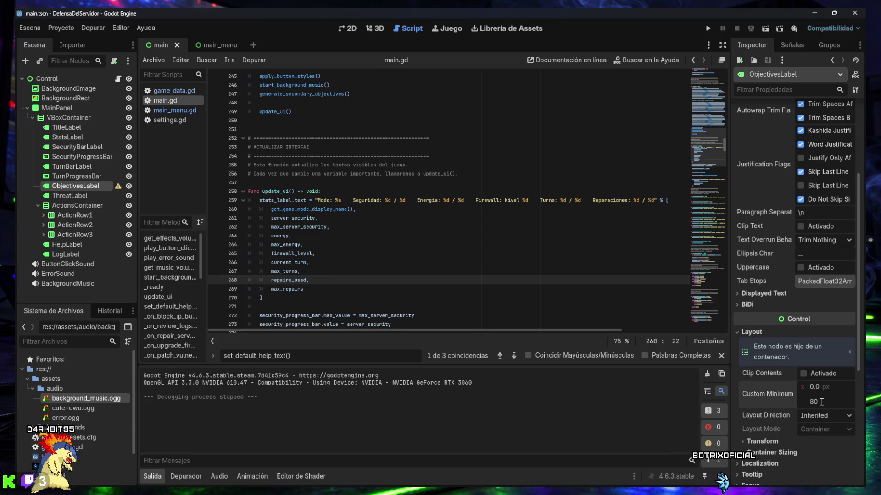
left_click(350, 28)
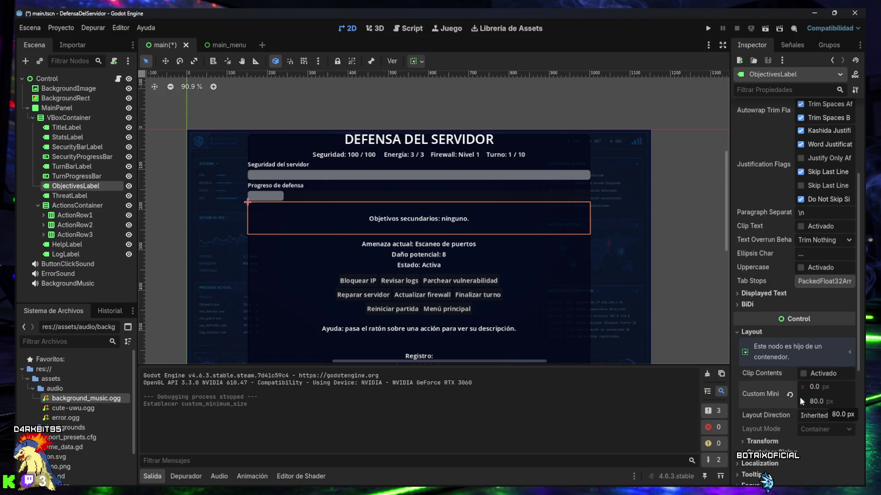
scroll(458, 287, "down", 1)
left_click_drag(458, 287, 446, 242)
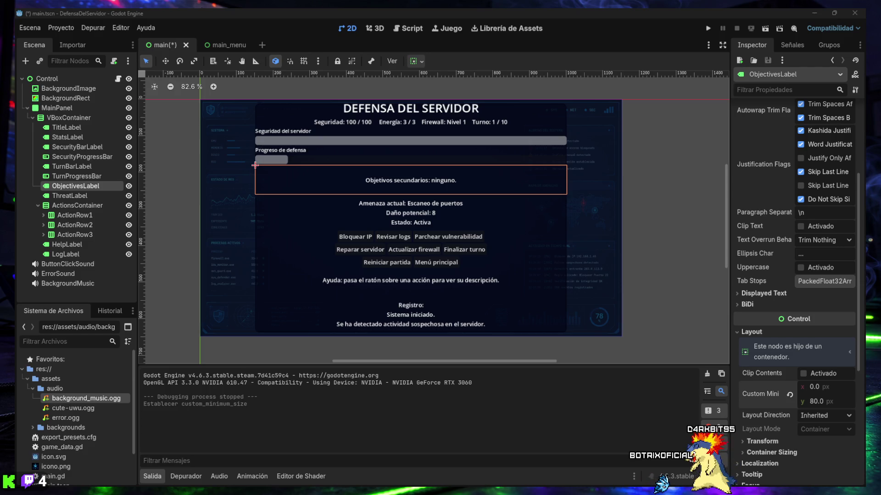
left_click(155, 476)
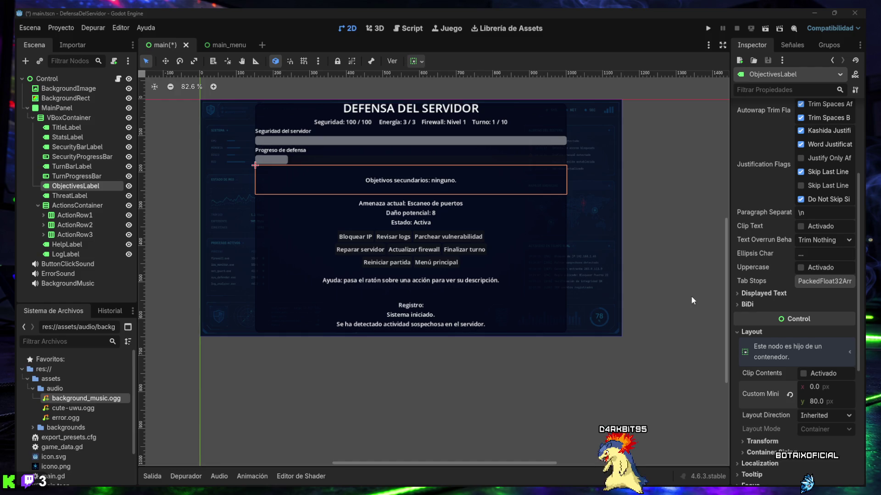
Deselect ObjectivesLabel, save main.tscn, and bring up main.gd in the script editor.
scroll(751, 318, "up", 3)
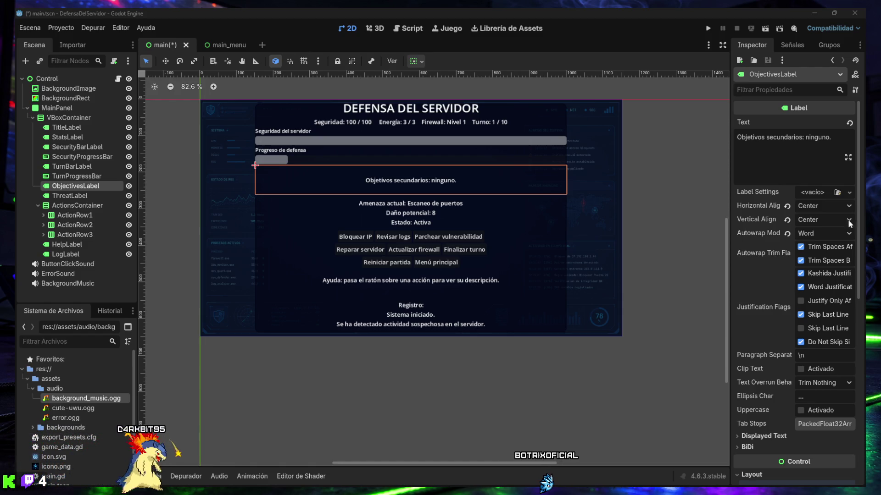
left_click(173, 182)
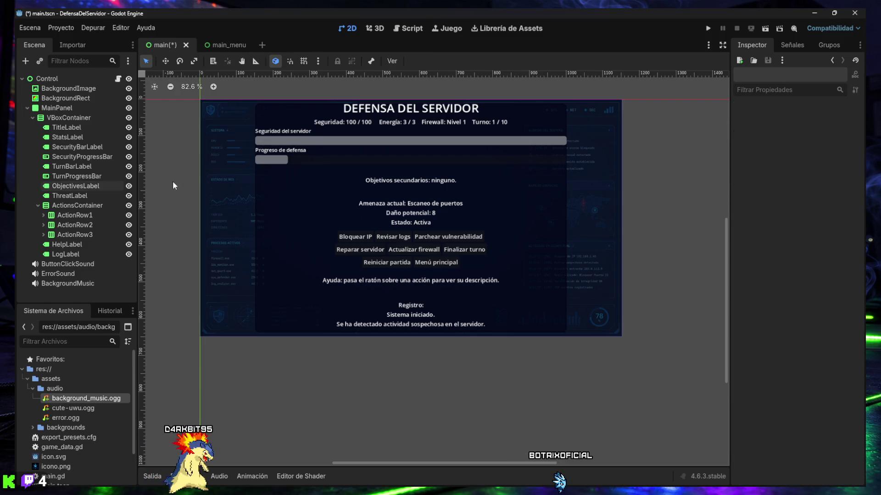
key("ctrl+s")
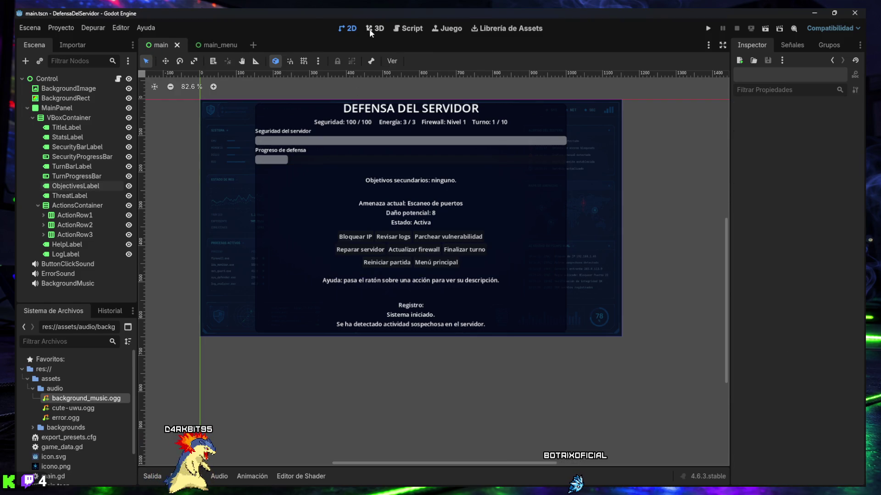
left_click(375, 30)
left_click(408, 28)
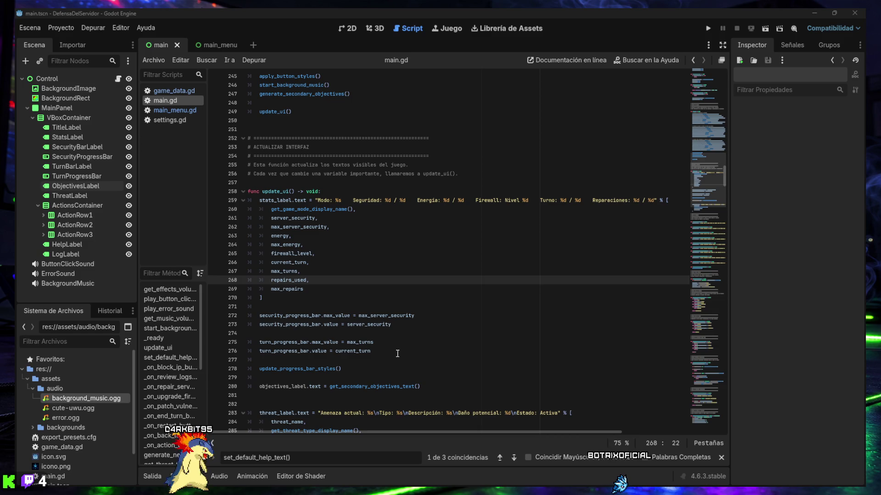
Search main.gd for 'var available_secondary_objectives: Array = [' and place the caret inside the array.
triple_click(307, 454)
type("var available_secondary_objectives: Array = [")
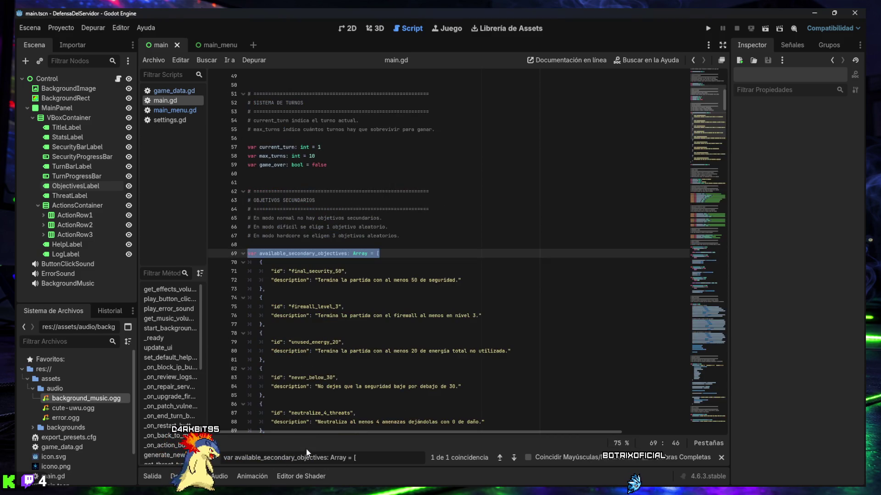
scroll(363, 315, "down", 6)
scroll(363, 315, "down", 2)
scroll(362, 315, "up", 2)
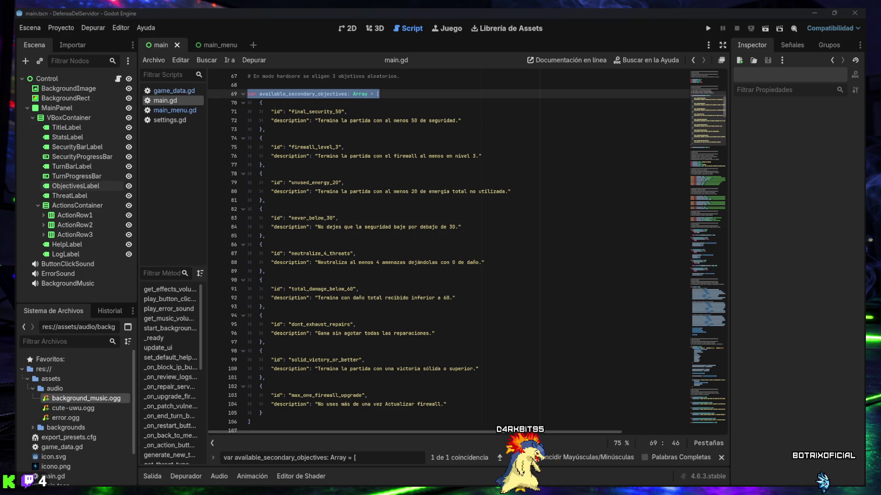
left_click(296, 165)
scroll(296, 176, "up", 1)
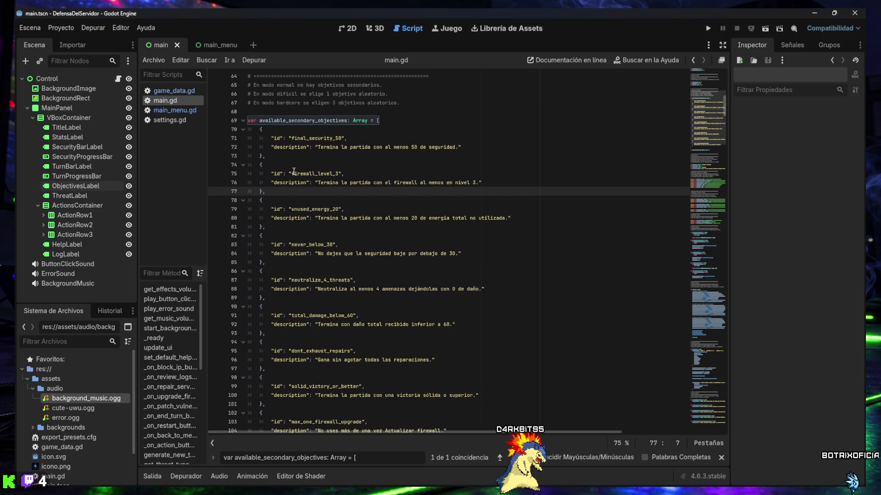
Replace the secondary objectives array on lines 69–106 with the pasted shorter-description version.
mouse_move(247, 120)
left_mouse_down()
mouse_move(331, 209)
mouse_move(324, 290)
mouse_move(308, 310)
left_mouse_up()
scroll(331, 209, "down", 1)
scroll(331, 209, "down", 4)
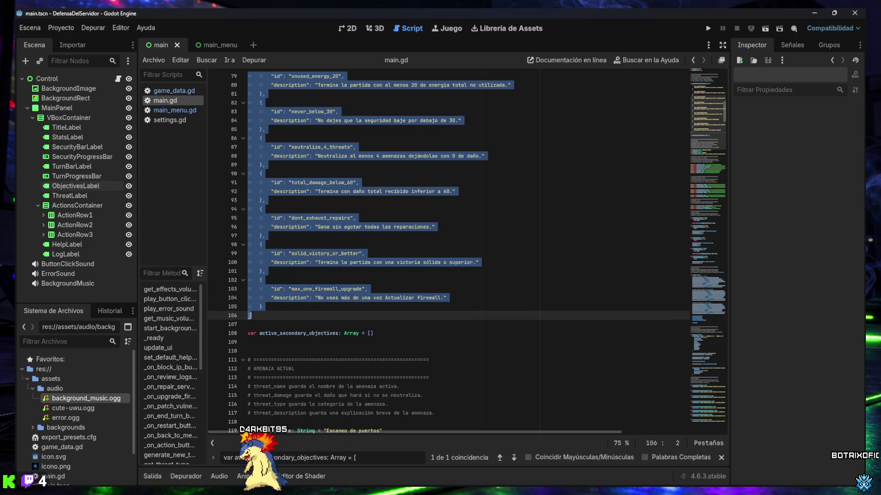
right_click(310, 251)
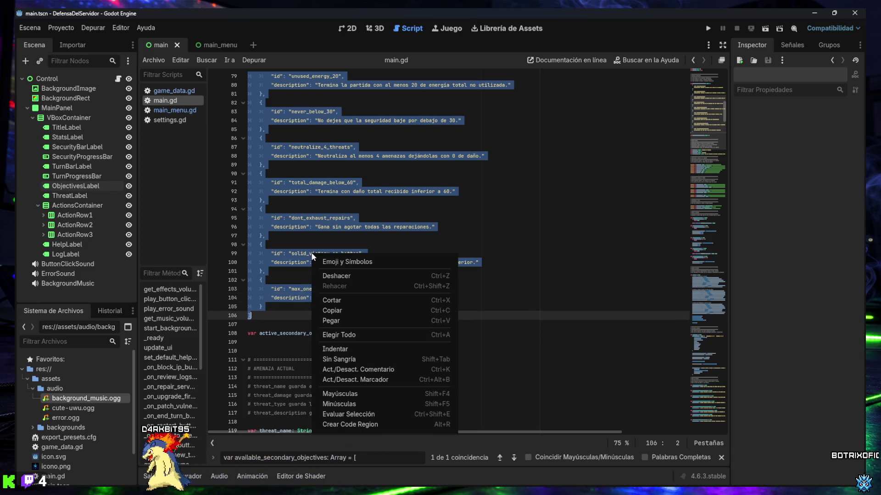
left_click(347, 324)
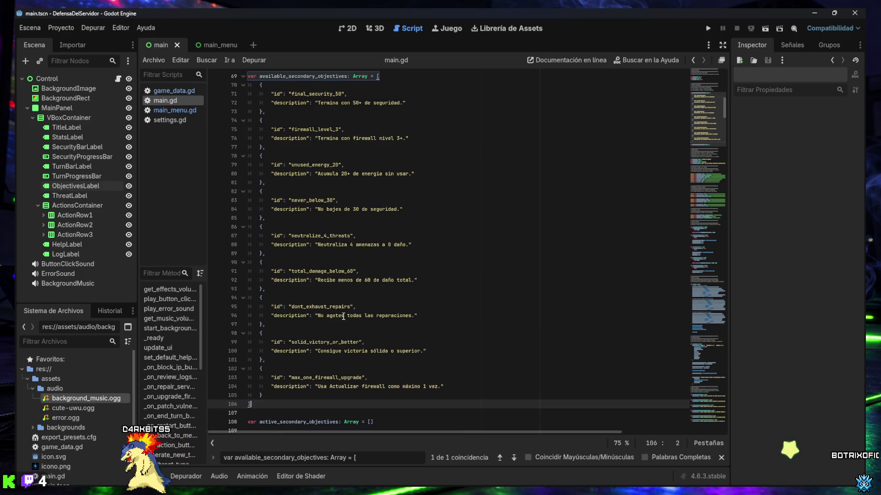
Save main.gd and jump to get_secondary_objectives_text using the find bar.
scroll(339, 313, "up", 3)
scroll(341, 313, "up", 1)
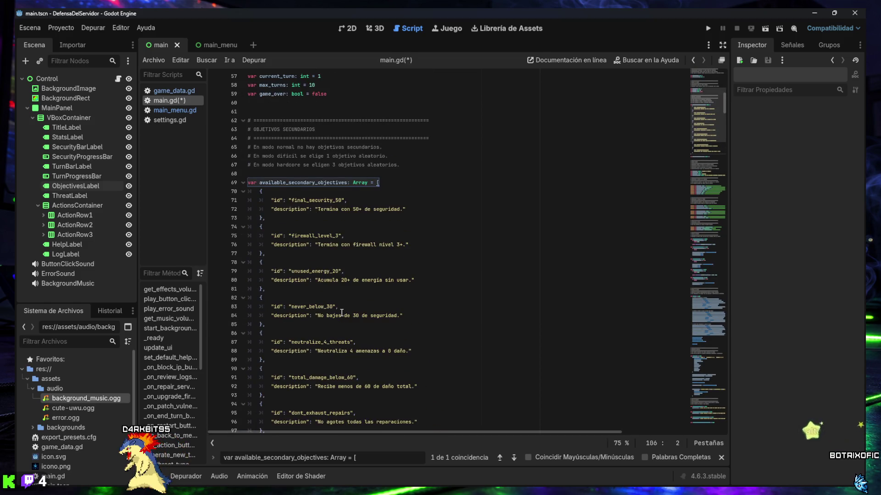
scroll(342, 313, "down", 1)
key("ctrl+s")
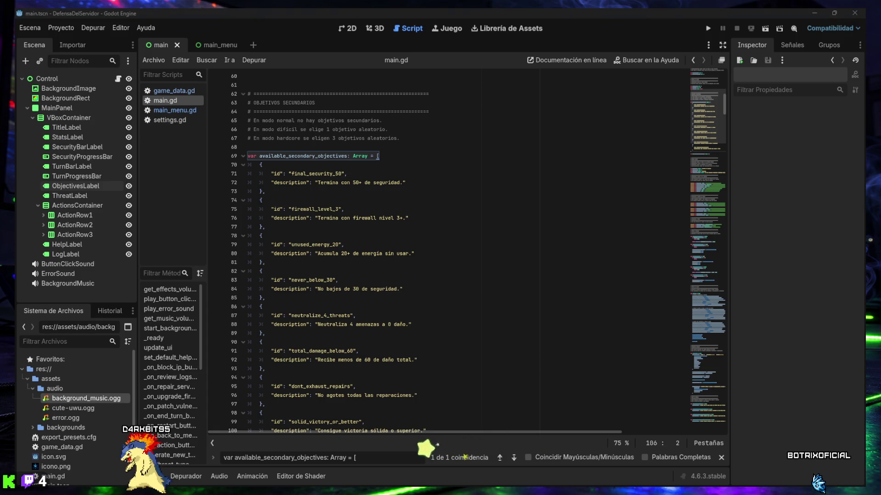
key("ctrl+a")
type("func get_secondary_objectives_text() -> String:")
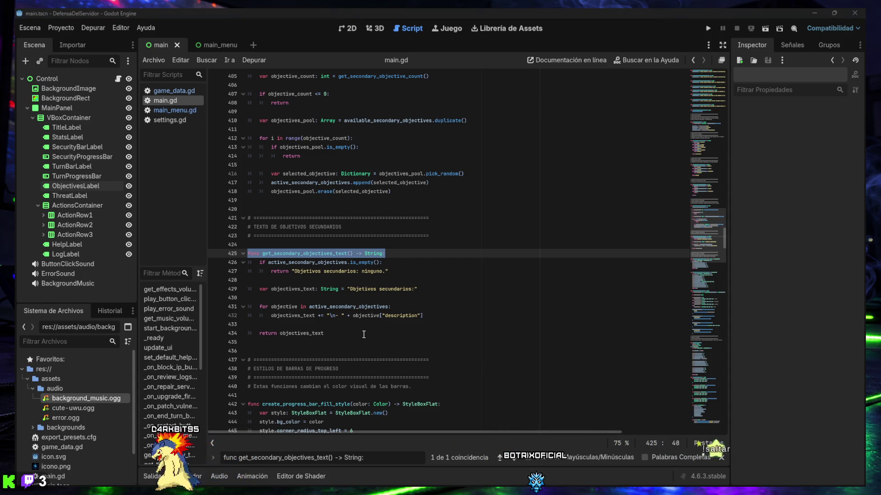
Replace lines 425–434 with the bullet-point version of get_secondary_objectives_text, then select VBoxContainer.
left_click(322, 334)
mouse_move(322, 335)
left_mouse_down()
mouse_move(303, 327)
mouse_move(234, 253)
left_mouse_up()
type("func get_secondary_objectives_text() -> String: \tif active_secondary_objectives.is_empty(): \t\treturn \"Objetivos secundarios: ninguno.\"  \tvar objectives_text: String = \"Objetivos secundarios:\"  \tfor objective in active_secondary_objectives: \t\tobjectives_text += \"\\n• \" + objective[\"description\"]  \treturn objectives_text")
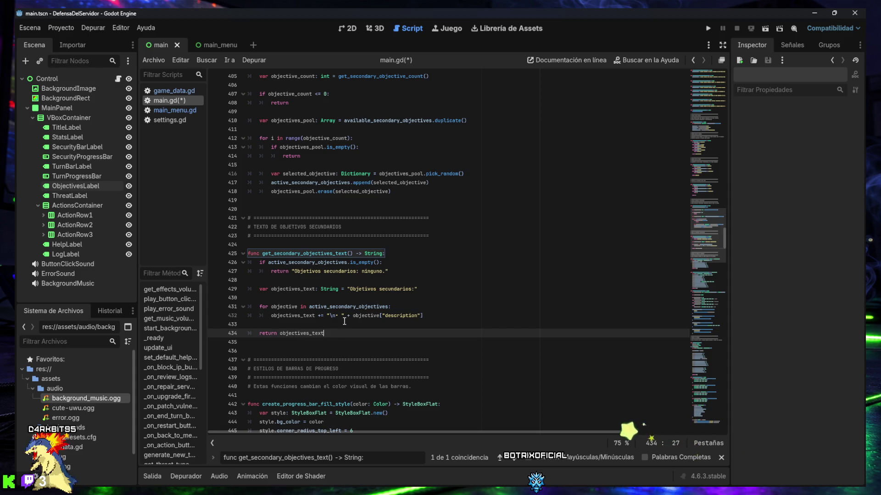
scroll(344, 321, "down", 1)
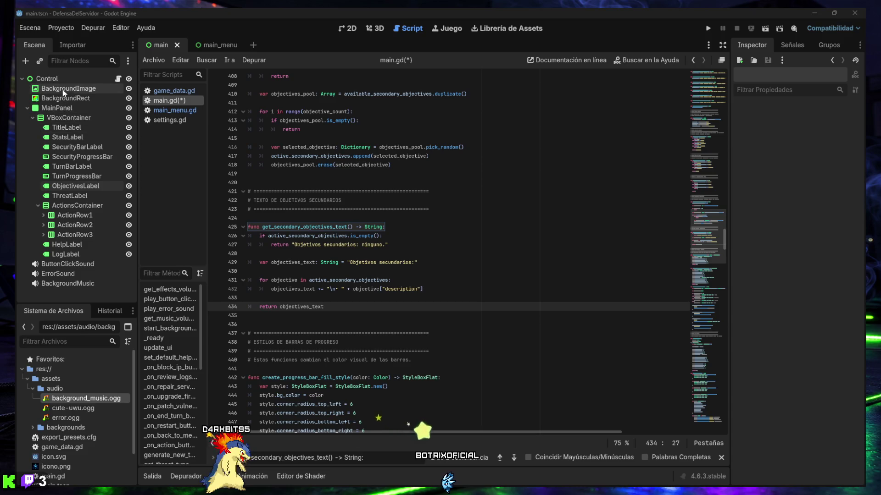
left_click(66, 118)
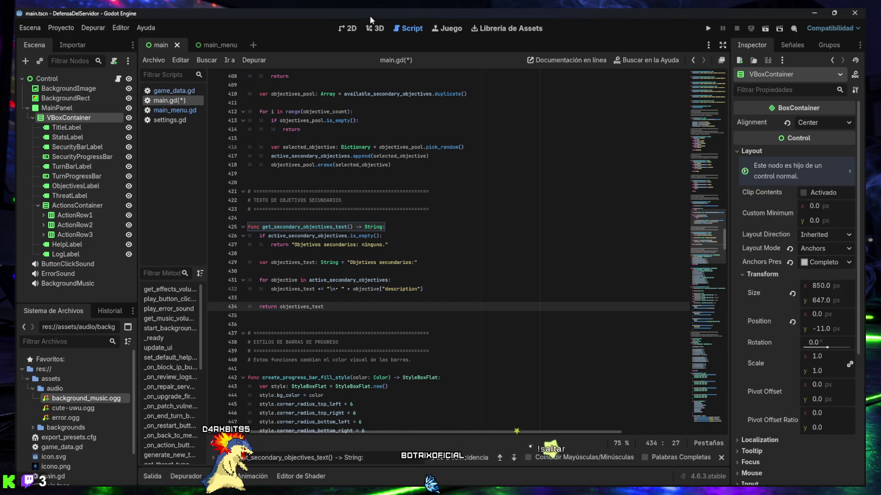
Show the main scene's 2D layout, compare it with the main_menu scene, then return to main.
left_click(350, 29)
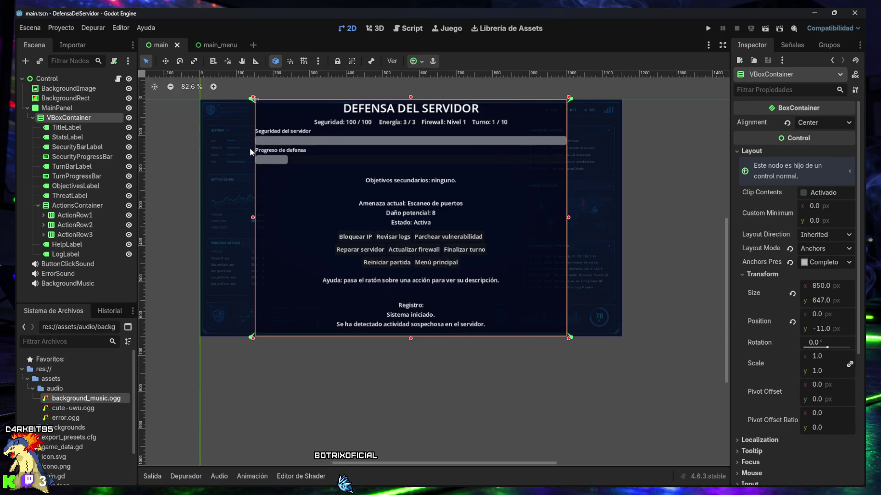
left_click(208, 42)
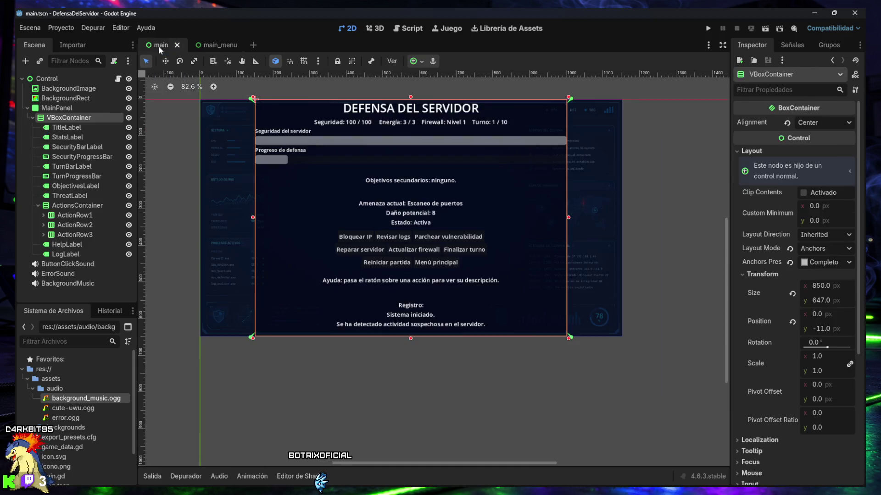
left_click(159, 45)
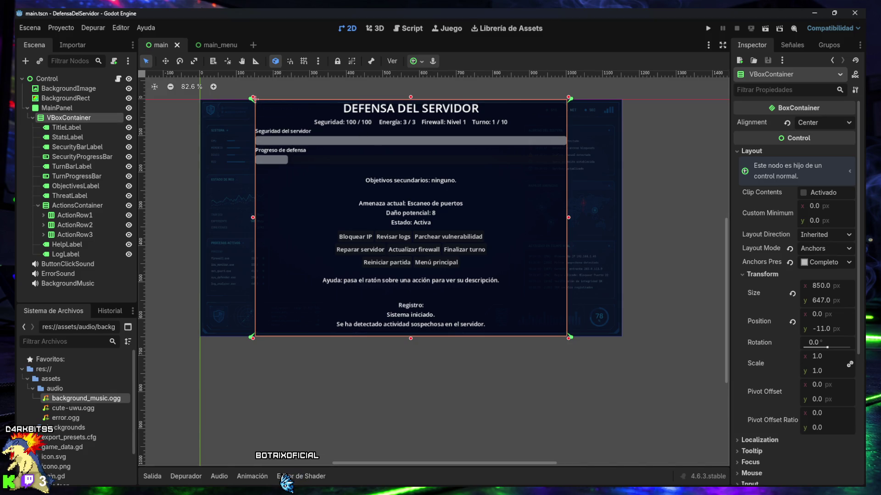
Show VBoxContainer's constant overrides and try larger, then smaller, Separation values.
scroll(759, 423, "down", 3)
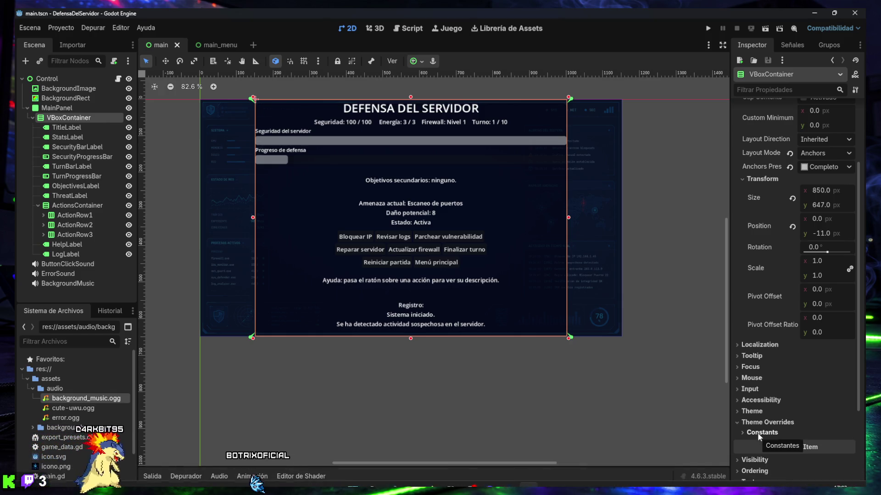
left_click(758, 433)
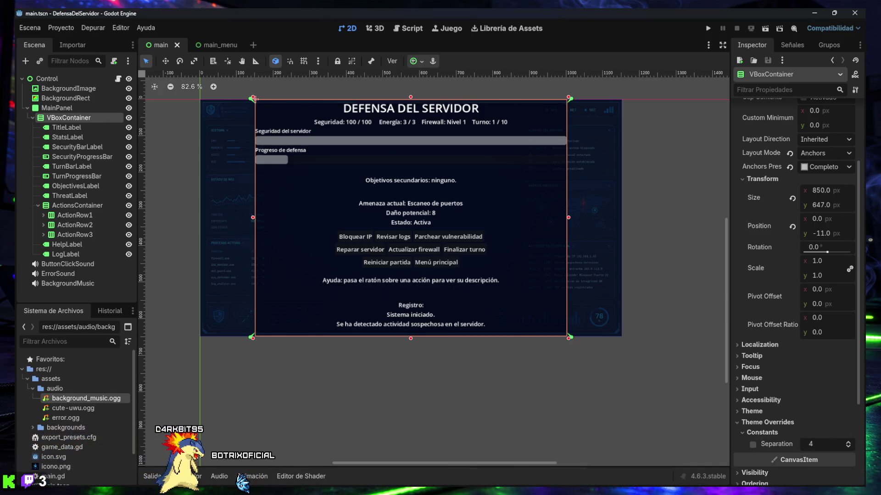
left_click(848, 443)
left_click(848, 443)
left_click(848, 443)
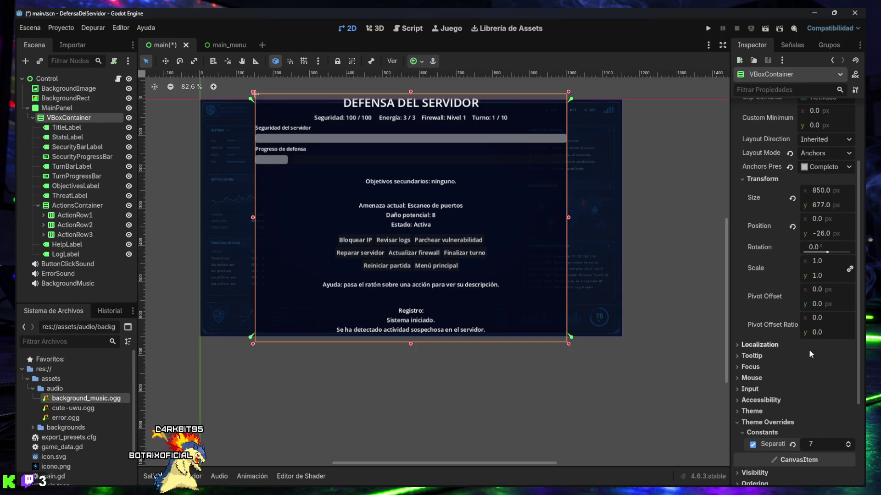
left_click(848, 447)
left_click(848, 448)
left_click(848, 447)
left_click(848, 447)
Settle the VBoxContainer Separation at 2 and save main.tscn.
left_click(846, 447)
left_click(846, 447)
left_click(846, 447)
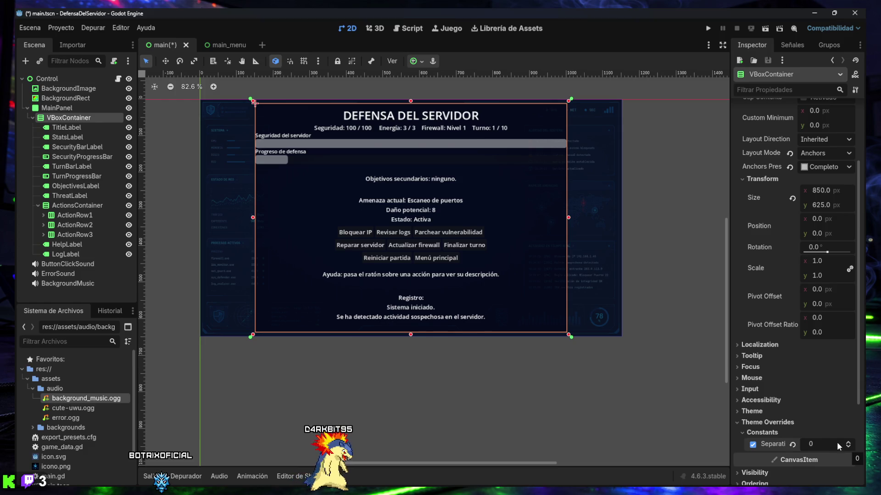
left_click(848, 444)
left_click(848, 444)
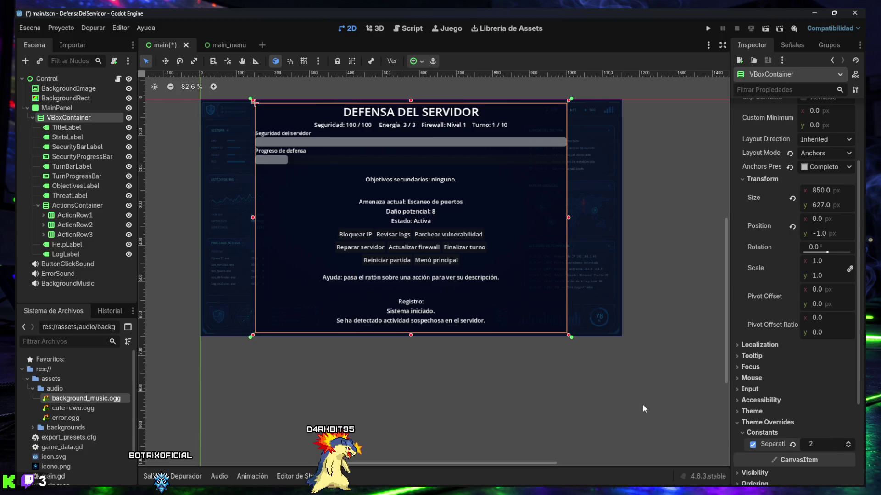
key("ctrl+s")
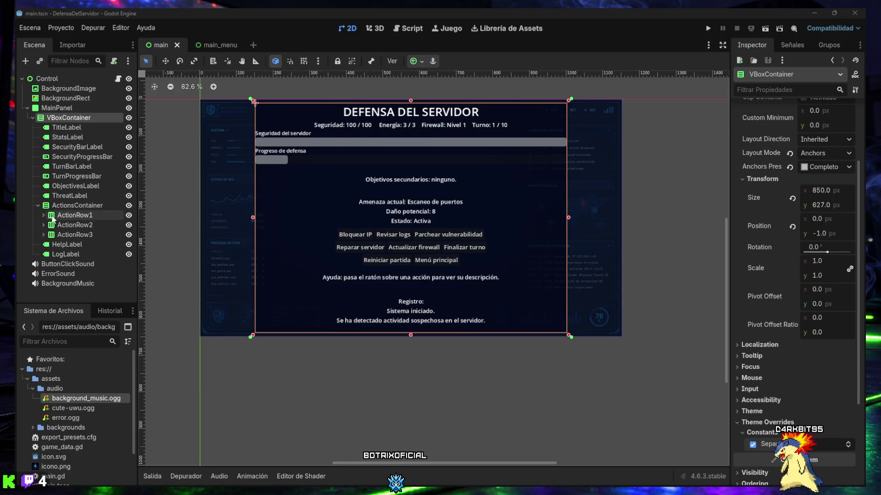
left_click(69, 127)
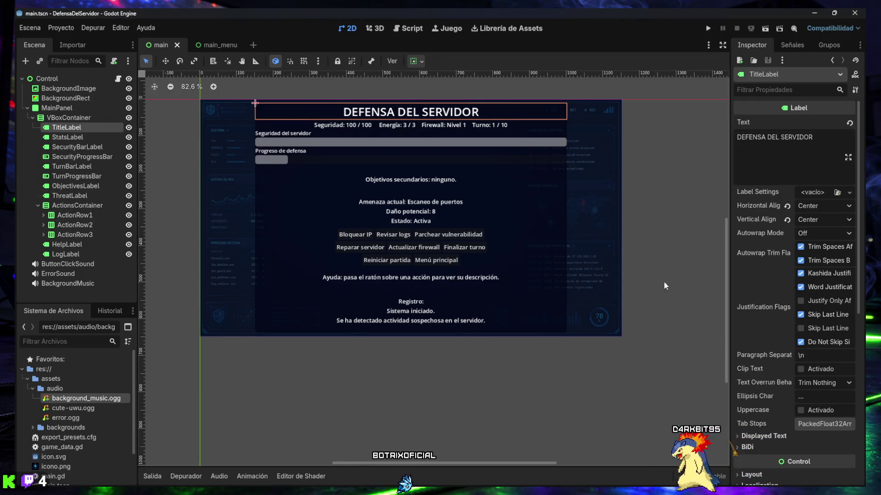
Lower the TitleLabel font size override to 28 px, then deselect the label on the canvas.
scroll(787, 370, "down", 5)
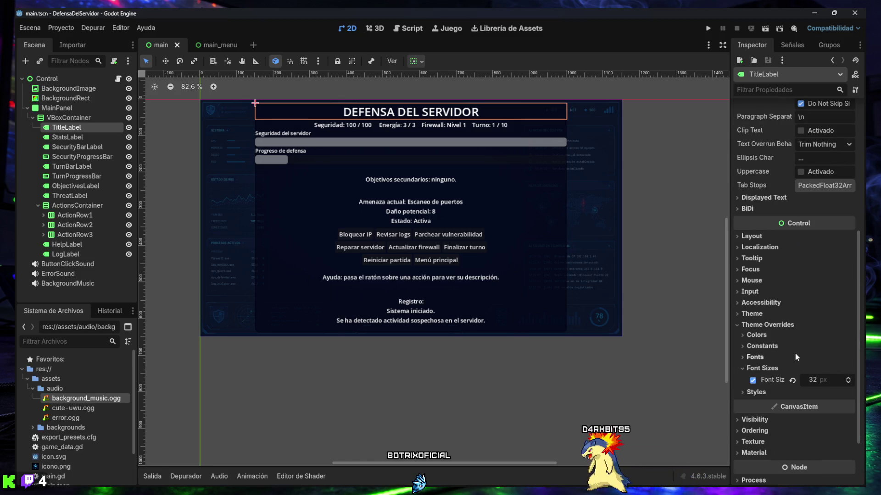
left_click(848, 383)
left_click(848, 384)
left_click(847, 384)
left_click(848, 383)
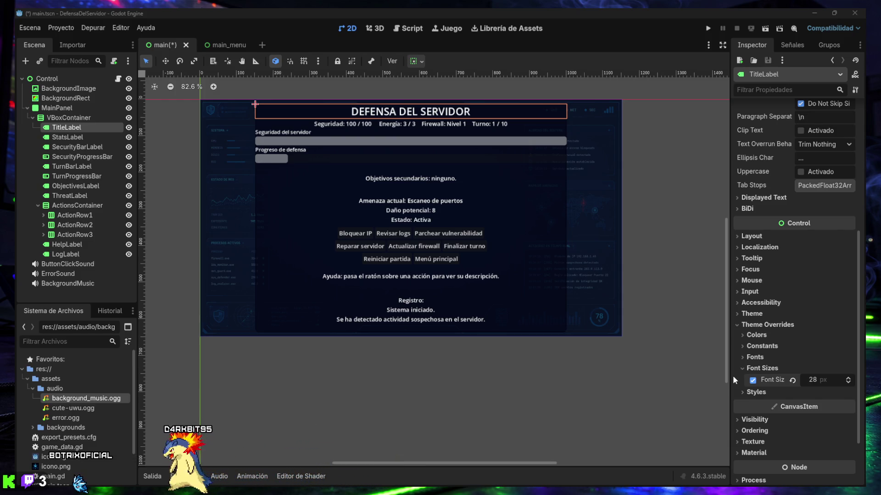
left_click(414, 381)
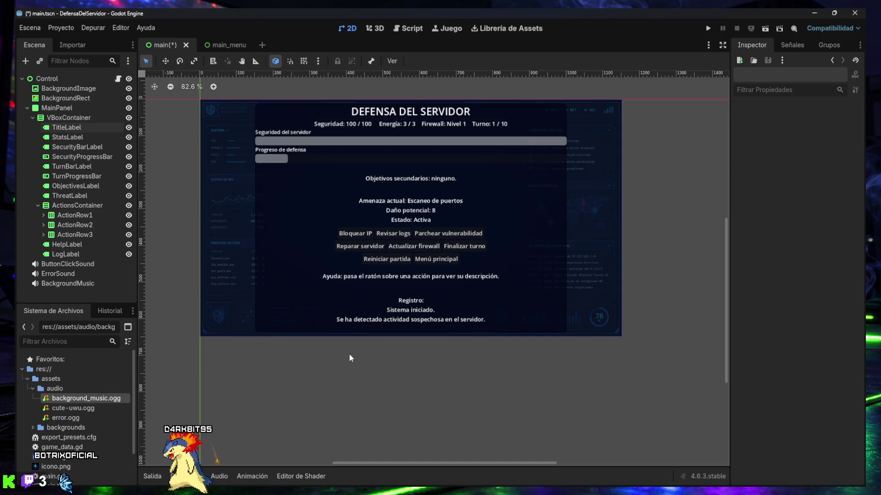
Save the scene, run the game, and start a match from the main menu.
key("ctrl+s")
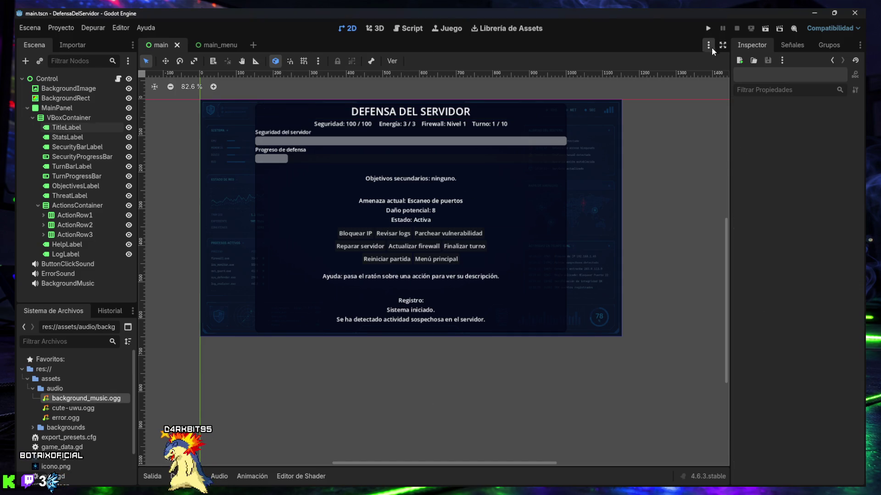
left_click(708, 29)
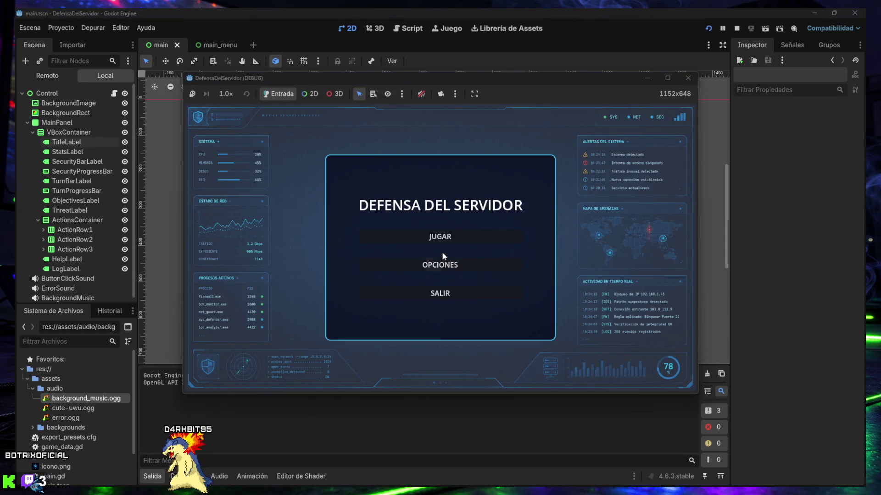
left_click(440, 235)
left_click(440, 250)
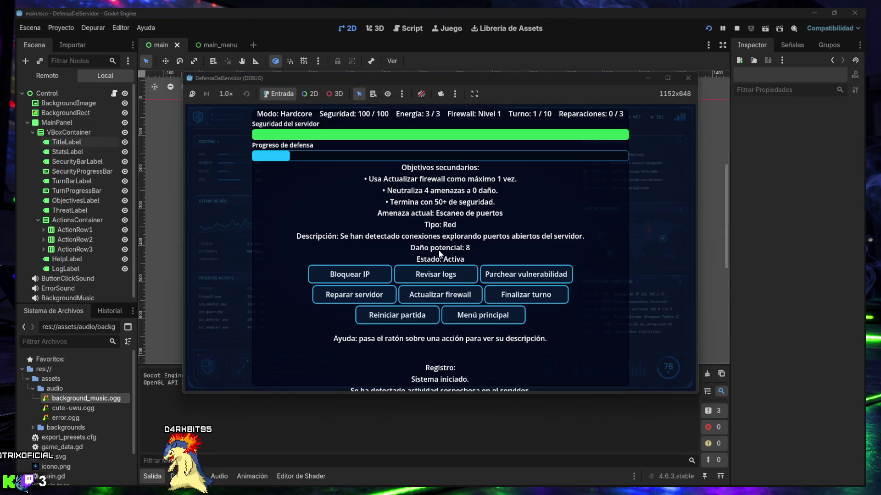
Return to the menu, visit the options screen, then start a game in Difícil mode.
mouse_move(429, 296)
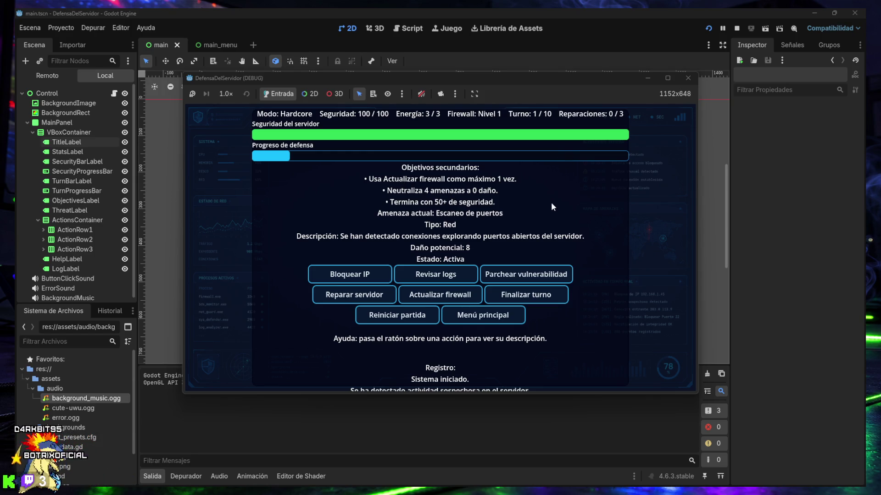
left_click(447, 318)
left_click(449, 263)
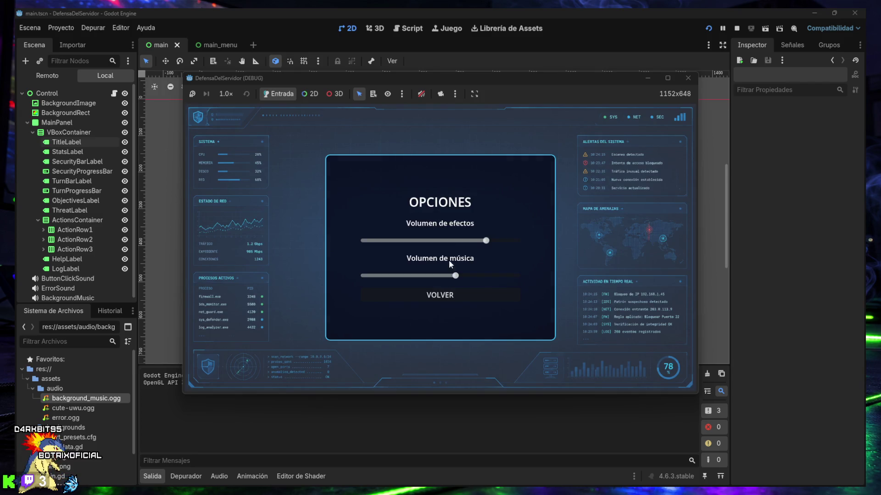
left_click(443, 298)
left_click(444, 237)
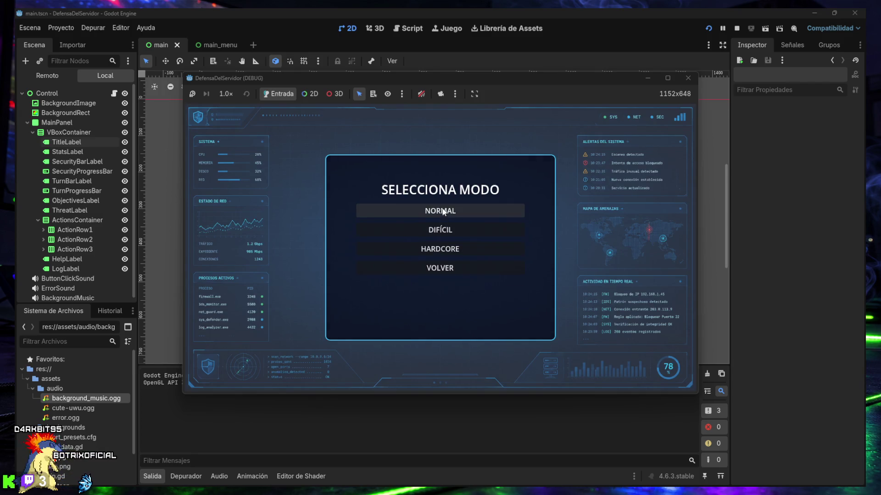
left_click(445, 230)
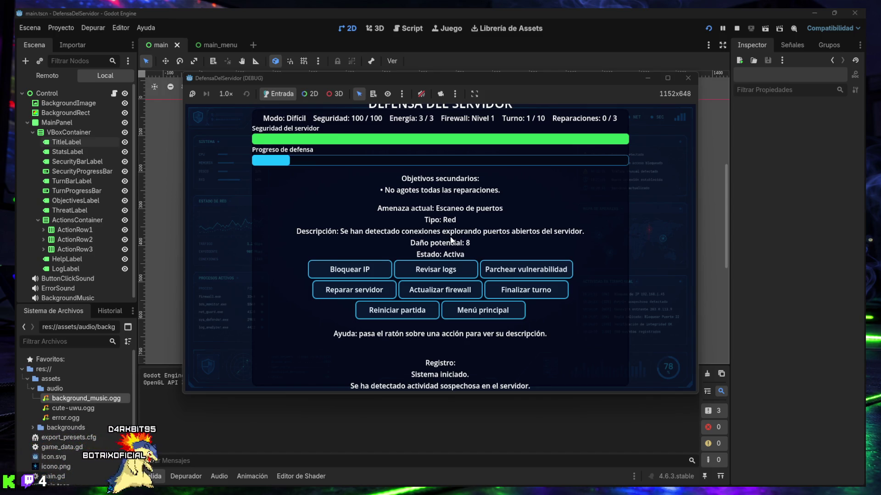
Check the volume options, quit the running game, and select VBoxContainer in the scene tree.
left_click(477, 311)
left_click(447, 272)
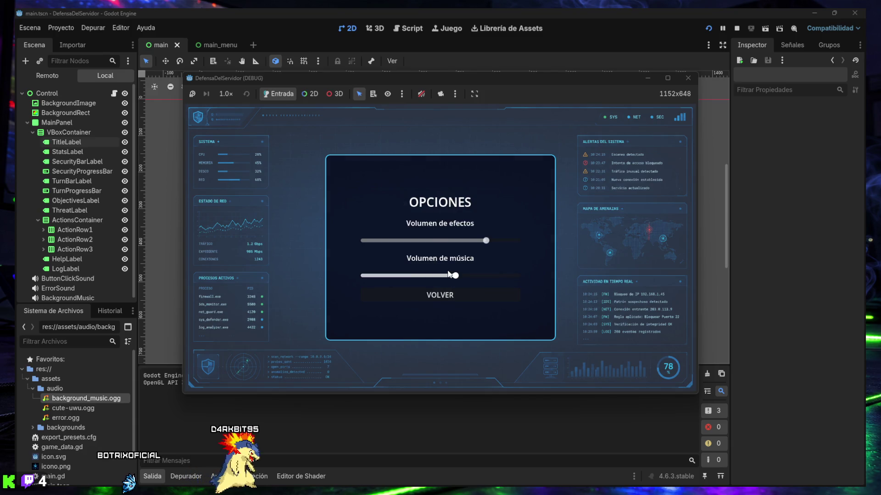
left_click(445, 296)
left_click(443, 296)
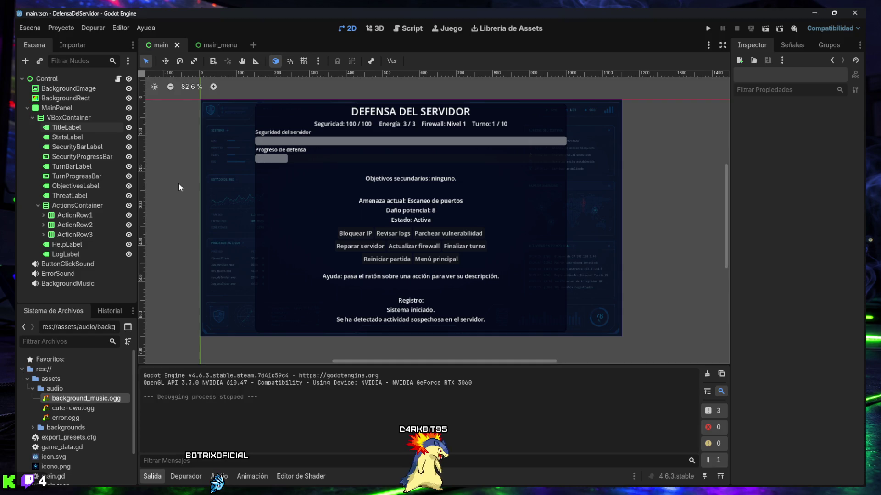
left_click(89, 117)
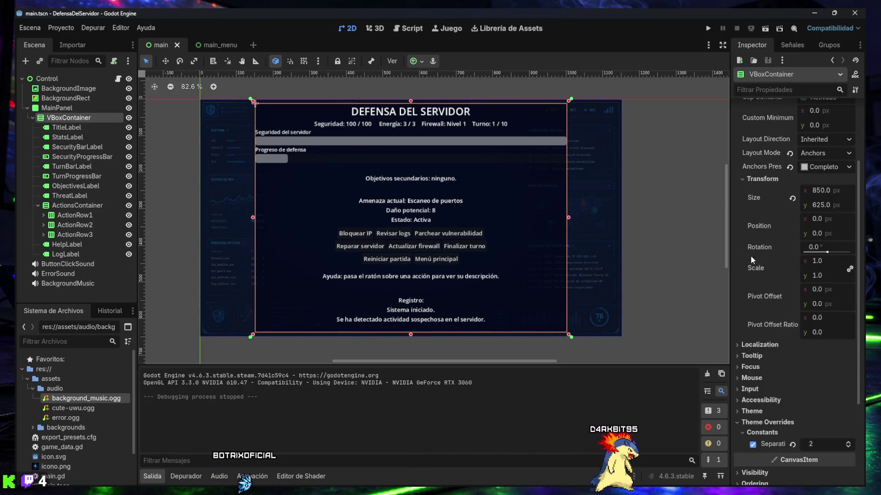
Trial VBoxContainer rotation and size changes, revert to 0° and 850 × 625, and hide the Output panel.
left_click_drag(826, 252, 817, 256)
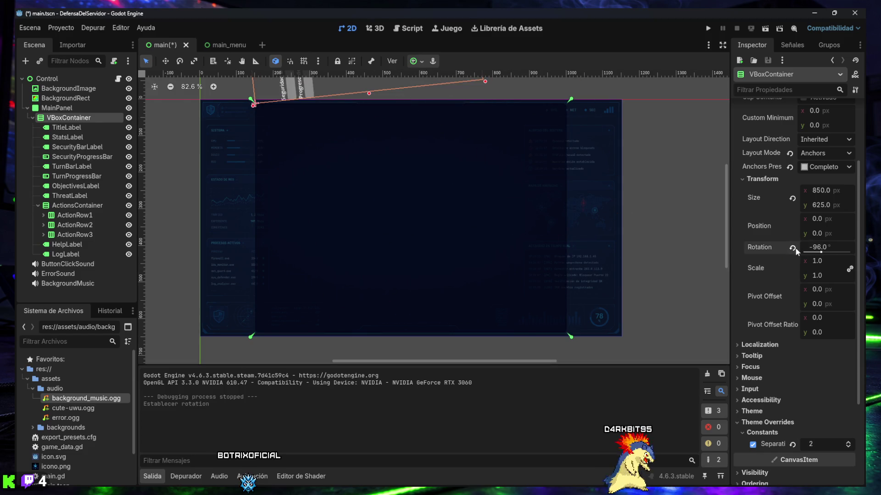
left_click(793, 248)
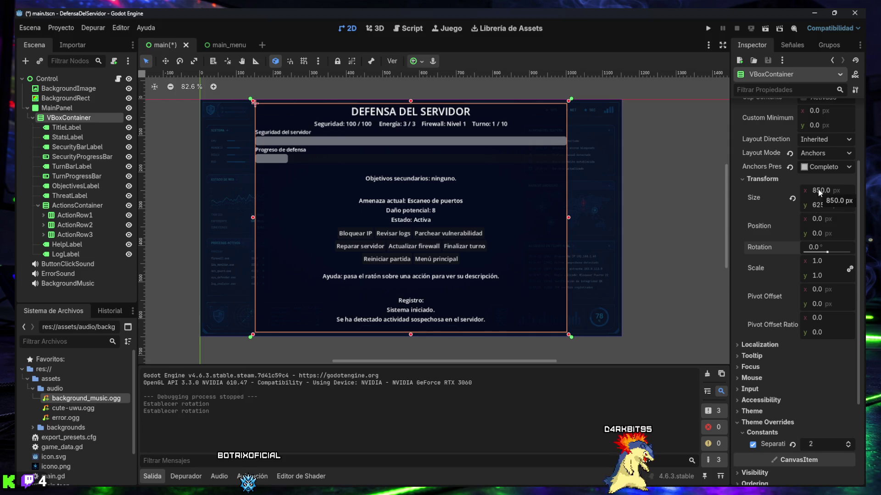
left_click_drag(819, 190, 811, 190)
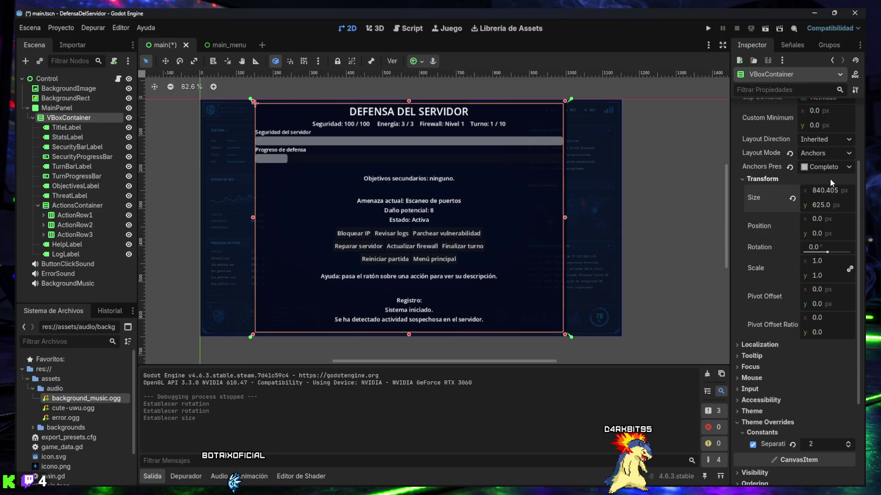
key("ctrl+z")
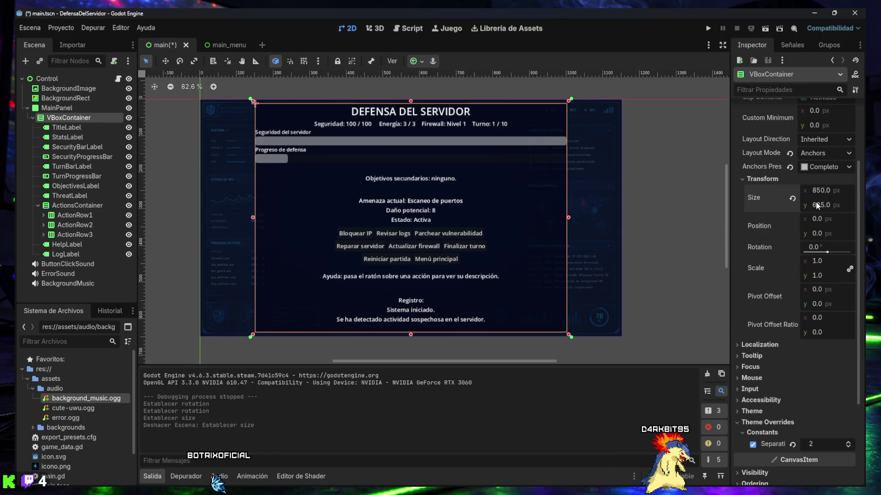
left_click_drag(821, 205, 818, 205)
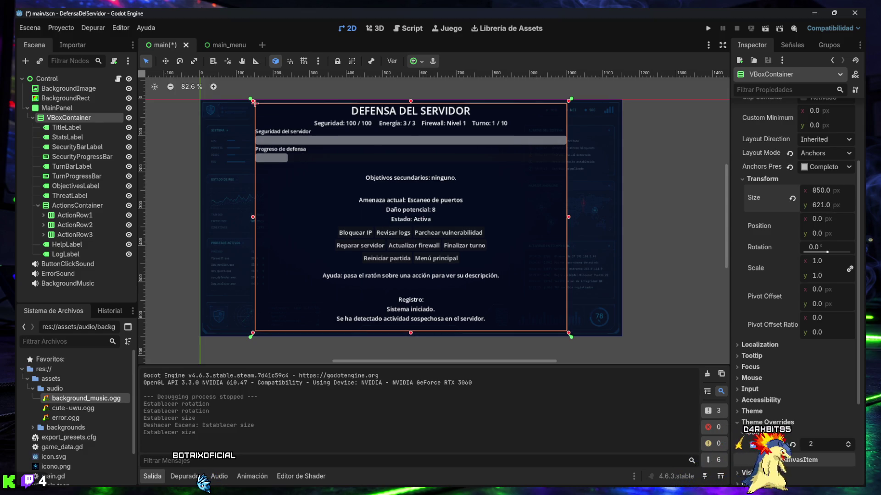
key("ctrl+z")
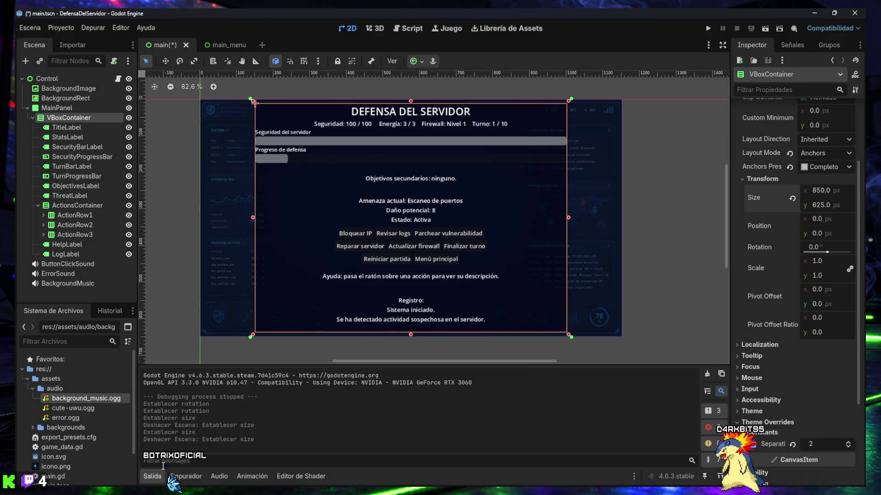
left_click(153, 476)
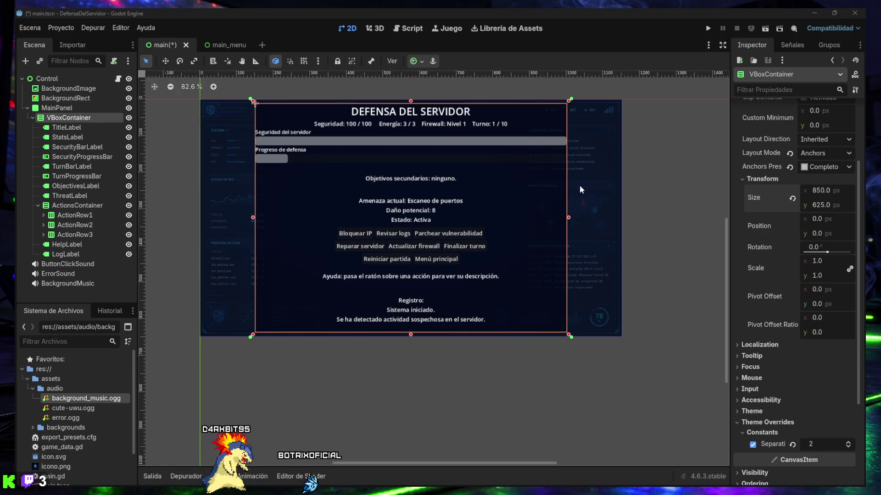
Select the TitleLabel node in the scene tree.
left_click(76, 129)
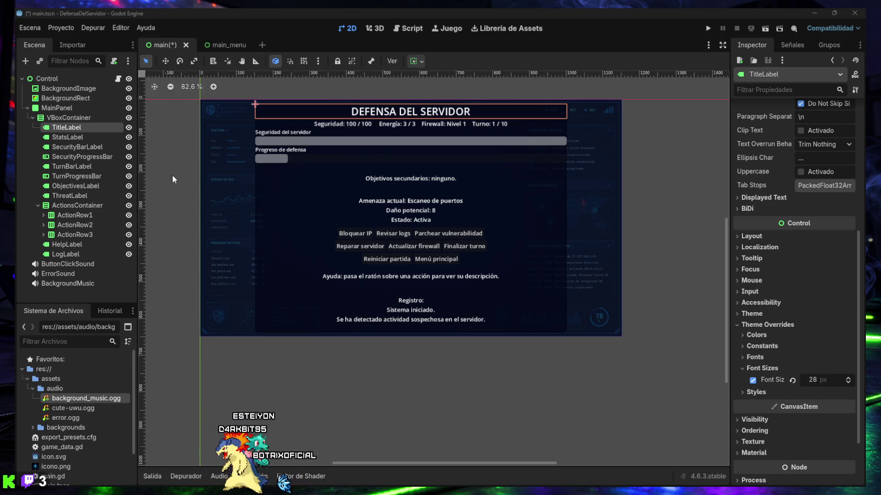
Save main.tscn with the 28 px title override using Ctrl+S.
key("ctrl+s")
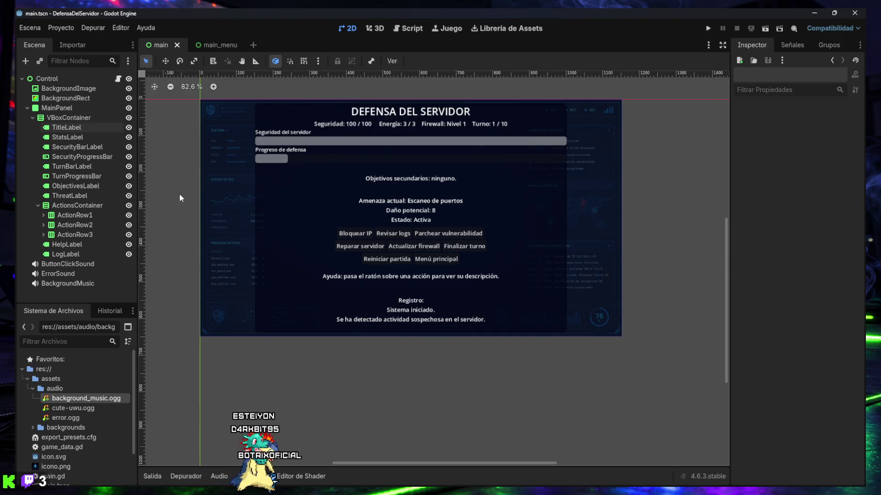